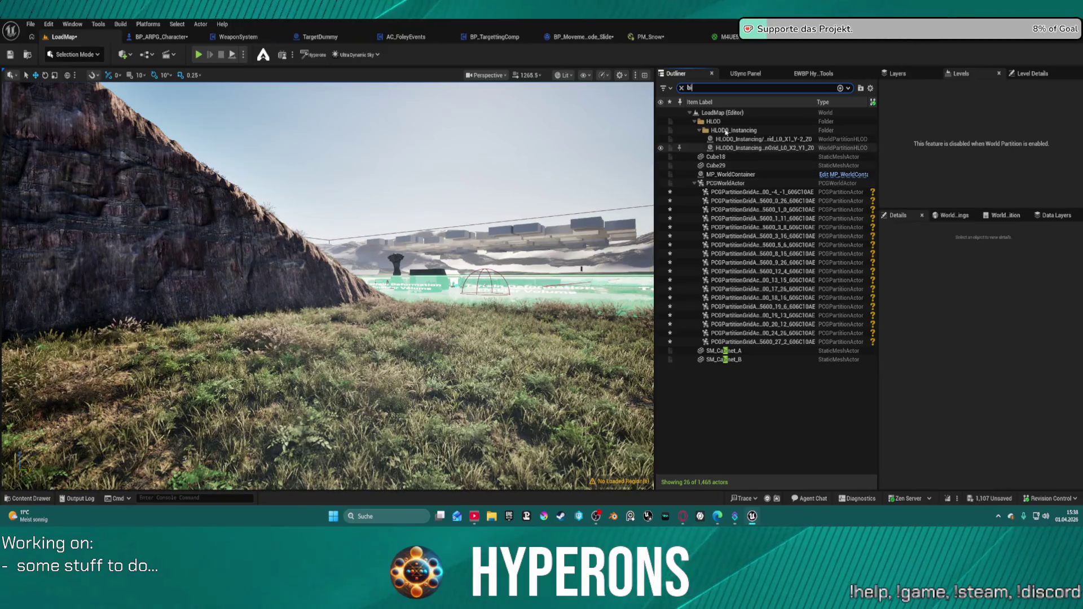
# Step: Find BP_PCG_Manager via an Outliner search for 'manag', set Spawner Count to 1, and create the spawner
pyautogui.click(679, 91)
pyautogui.write('manag')
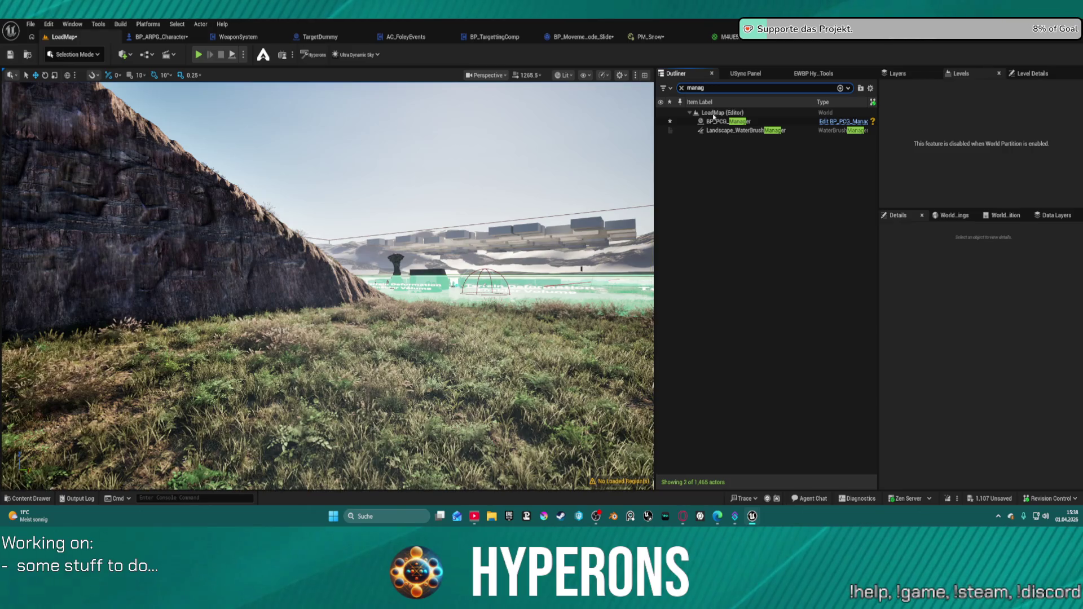
pyautogui.click(733, 121)
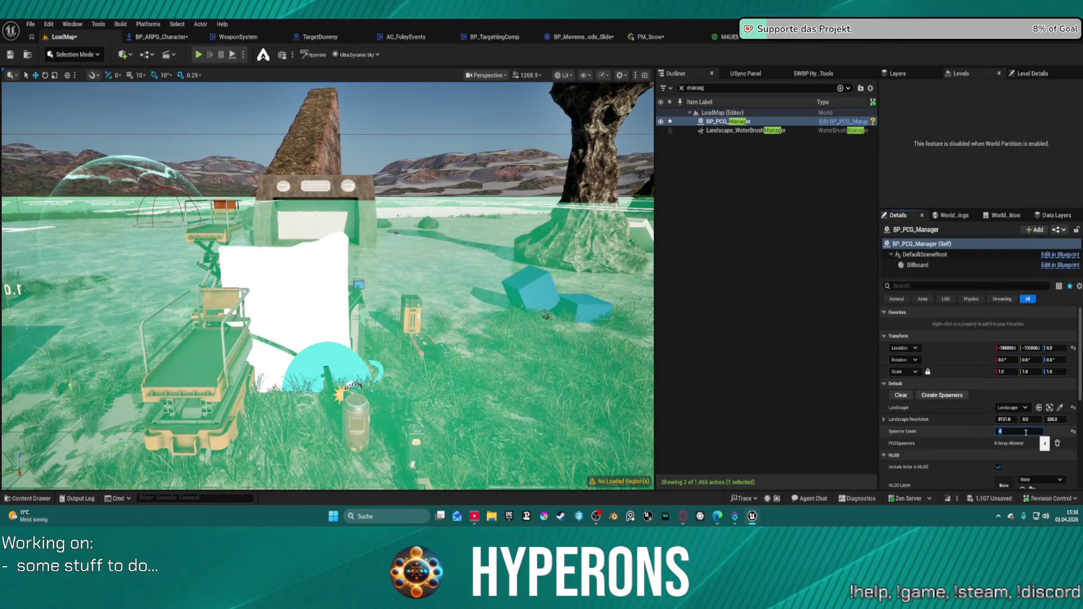
pyautogui.click(1018, 431)
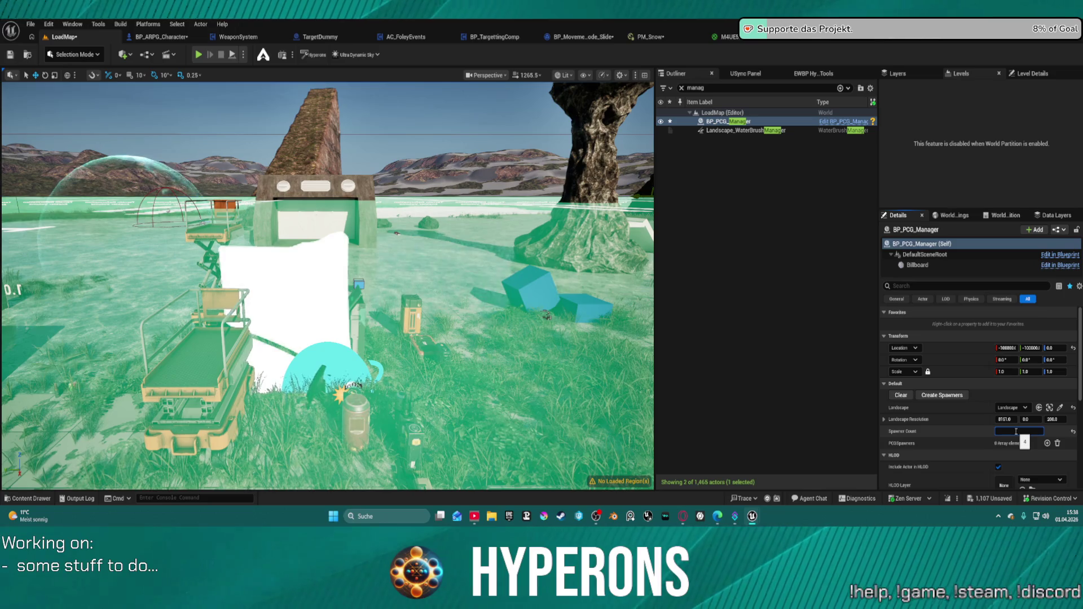
pyautogui.write('5')
pyautogui.press('Return')
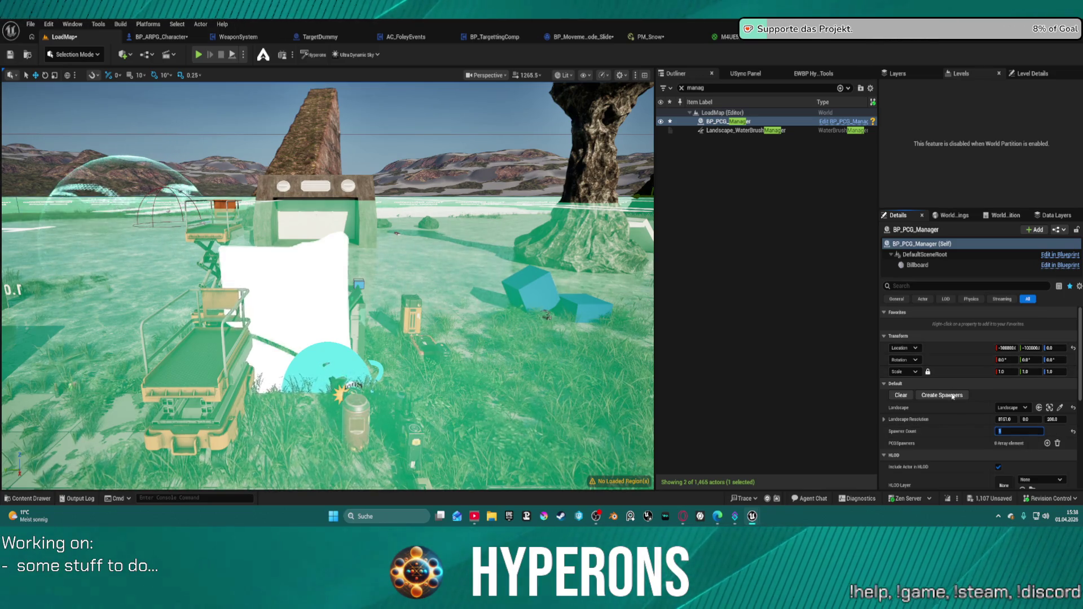
pyautogui.click(952, 395)
pyautogui.click(884, 443)
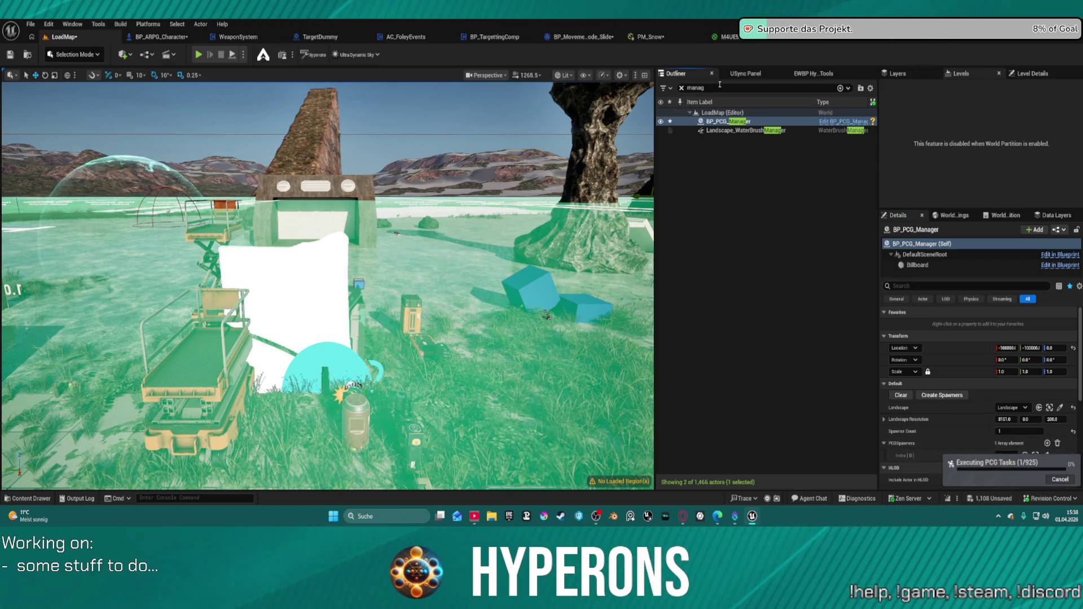
# Step: Select BP_PCG_Biome, run UpdateGrass to regenerate its grass, and start Play-in-Editor on LoadMap
pyautogui.click(682, 88)
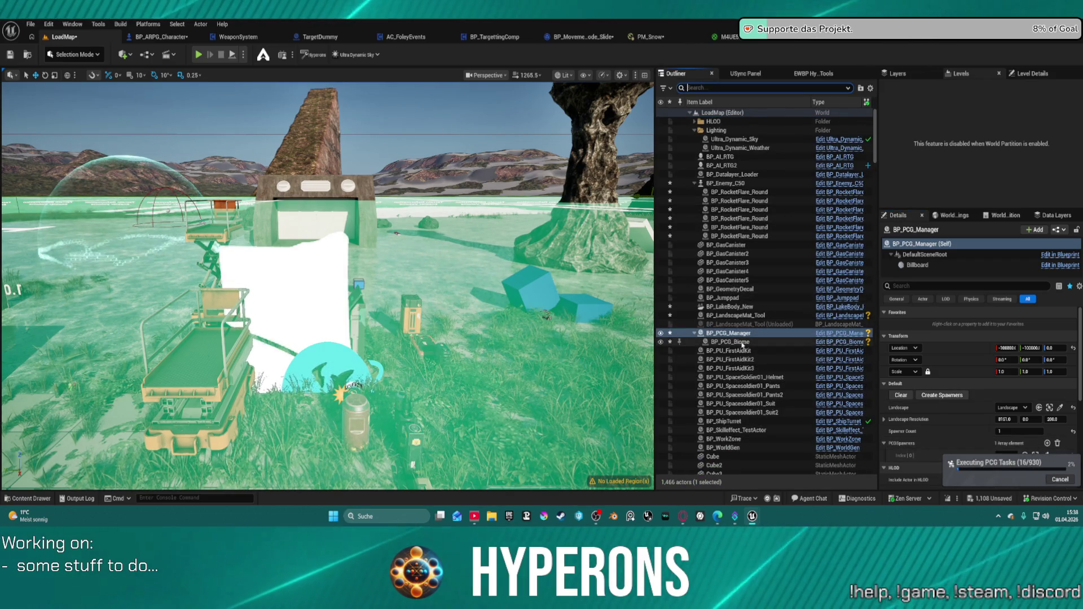
pyautogui.click(750, 342)
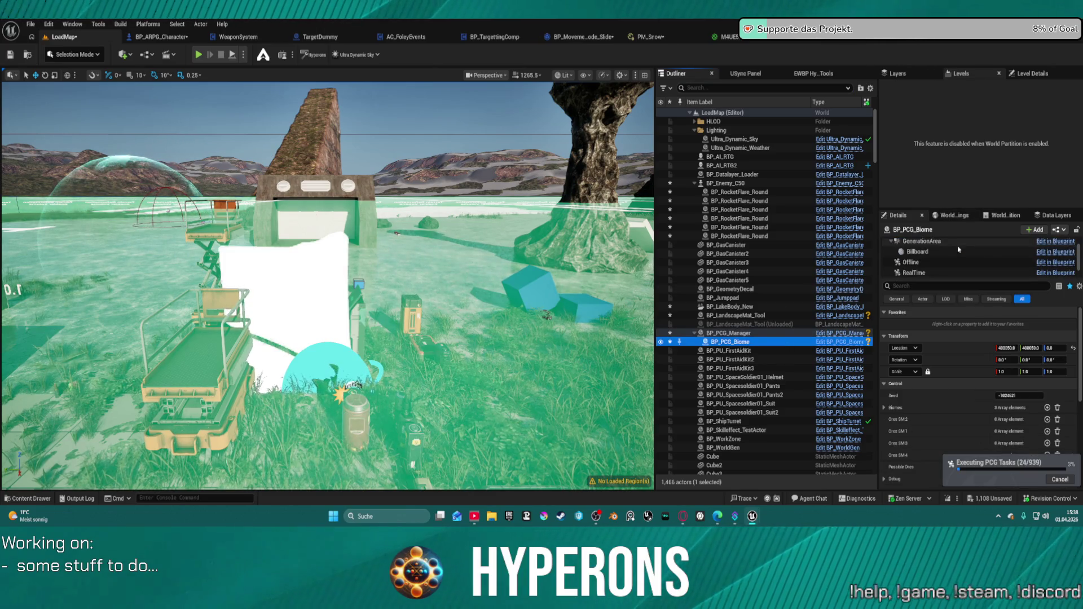
pyautogui.scroll(-5, 935, 422)
pyautogui.scroll(-2, 934, 422)
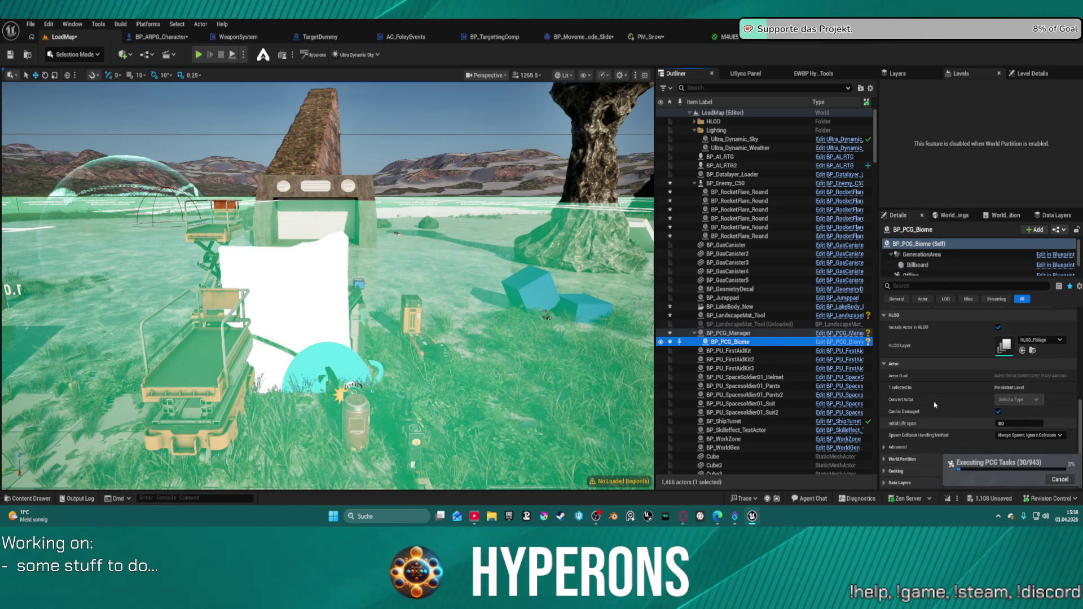
pyautogui.click(1025, 346)
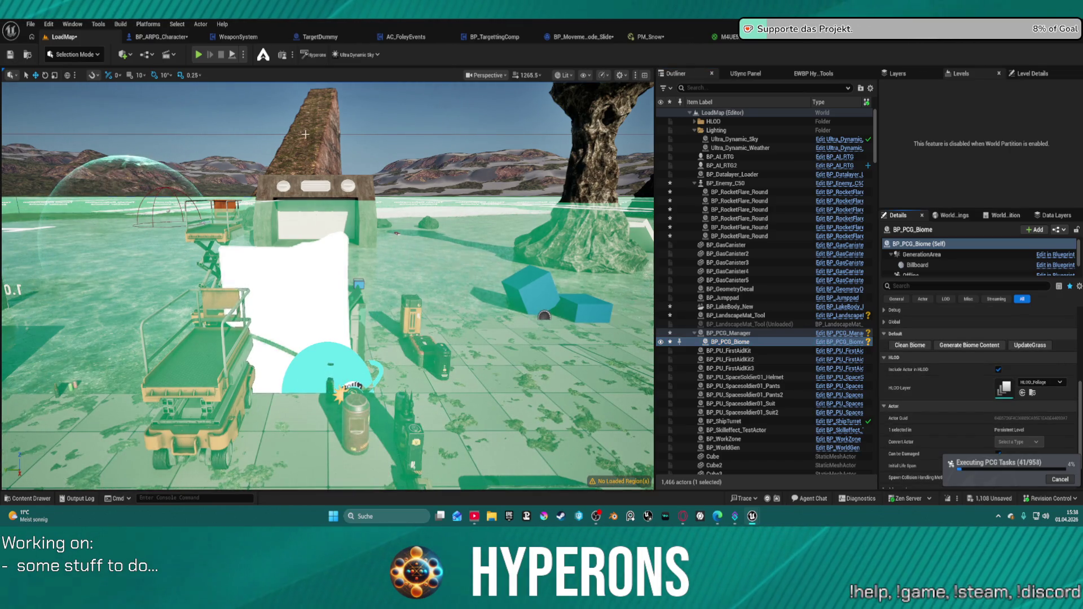
pyautogui.click(199, 54)
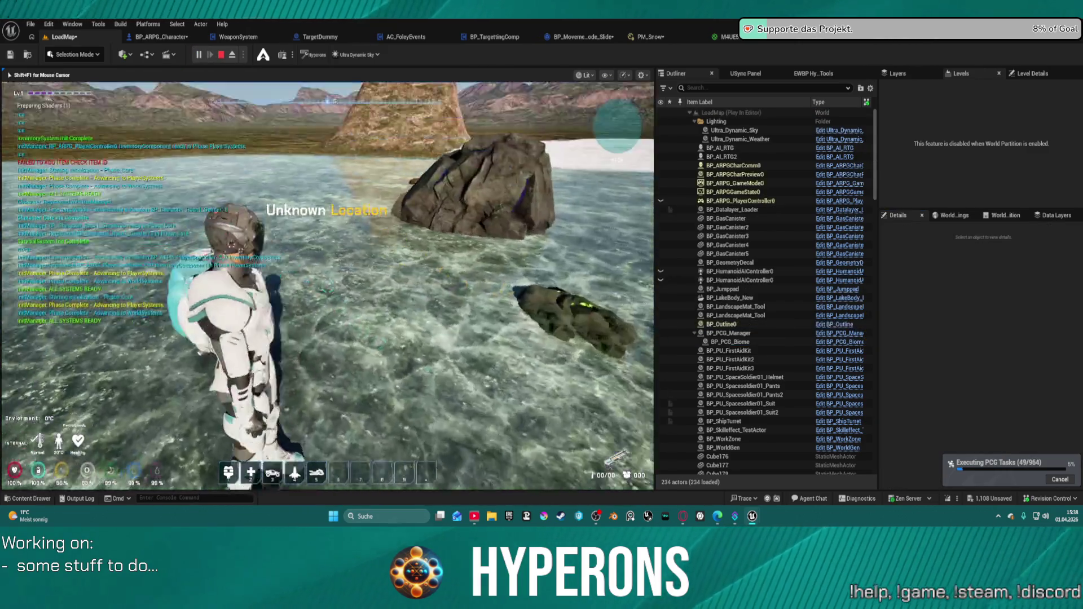
# Step: Run the character forward over the water and grassy slope toward the cliff, then exit play
pyautogui.press('w')
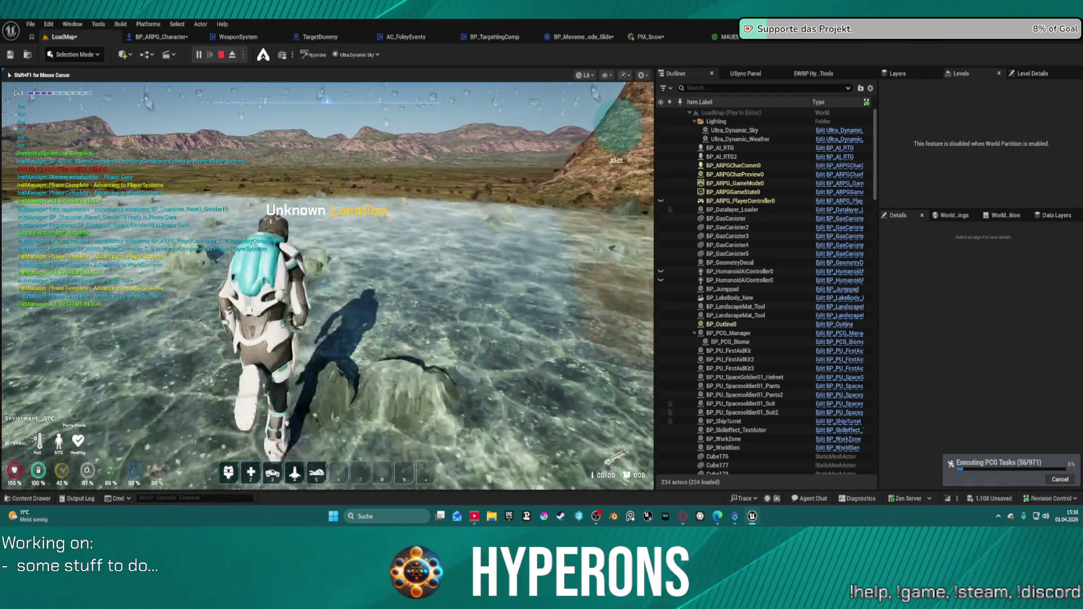
pyautogui.press('w')
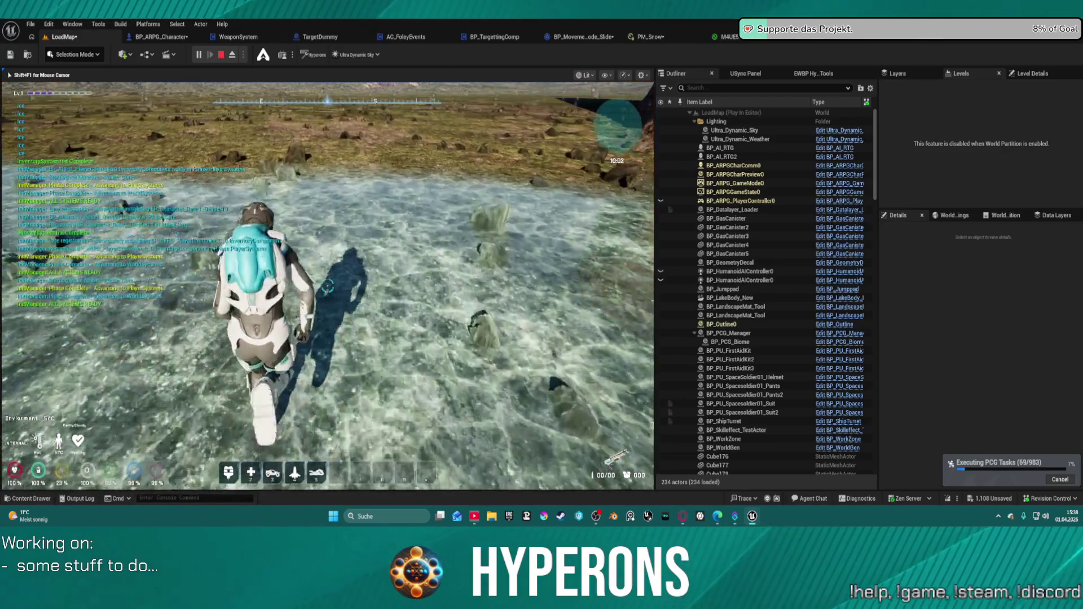
pyautogui.press('w')
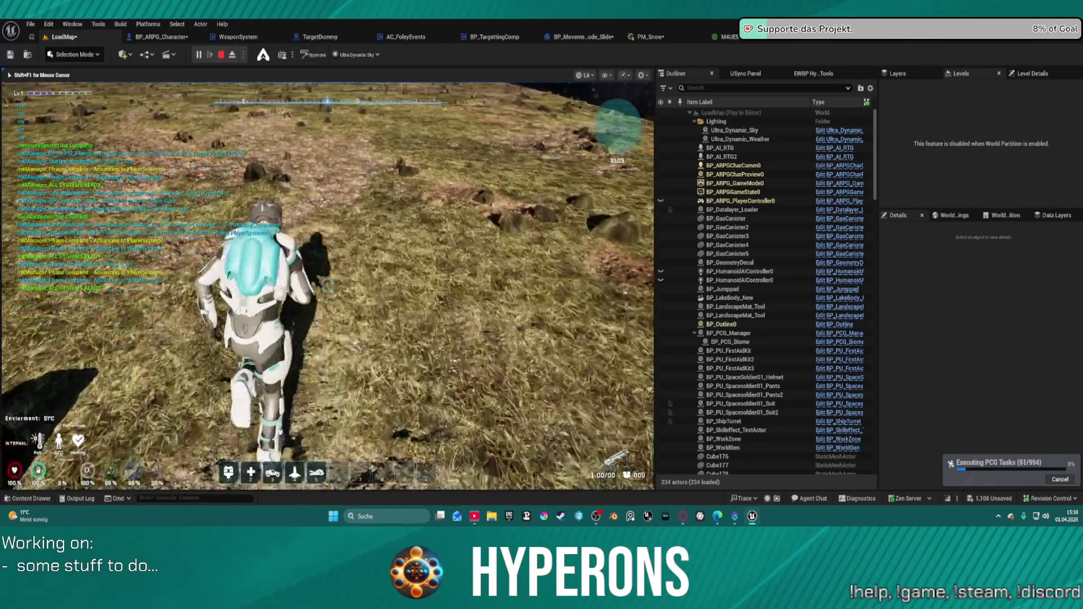
pyautogui.press('w')
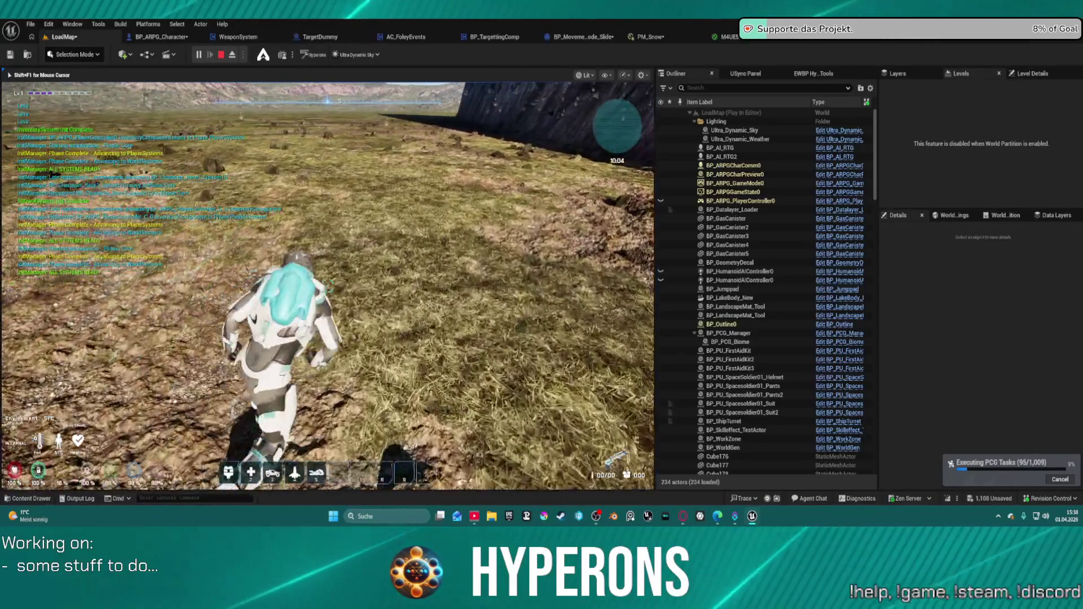
pyautogui.press('w')
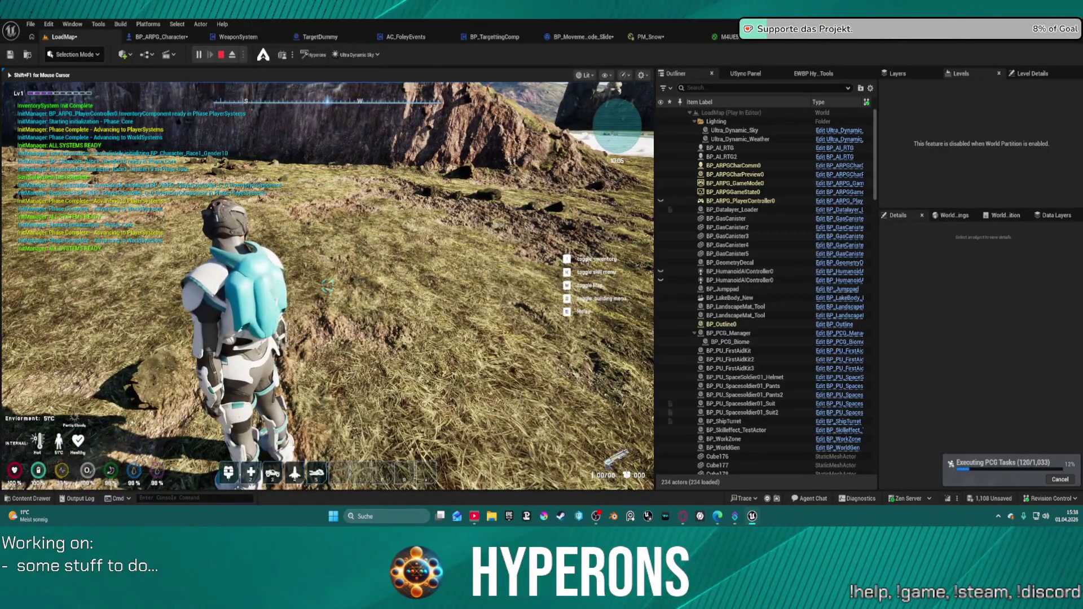
pyautogui.press('Escape')
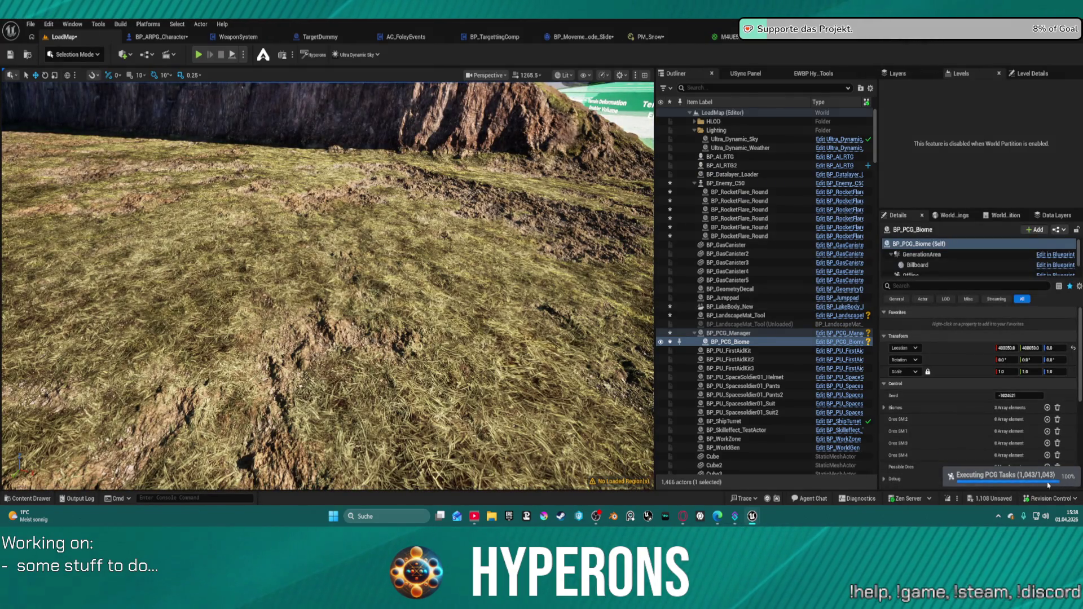
# Step: Open the Content Drawer on the PCG_Tools folder
pyautogui.click(745, 73)
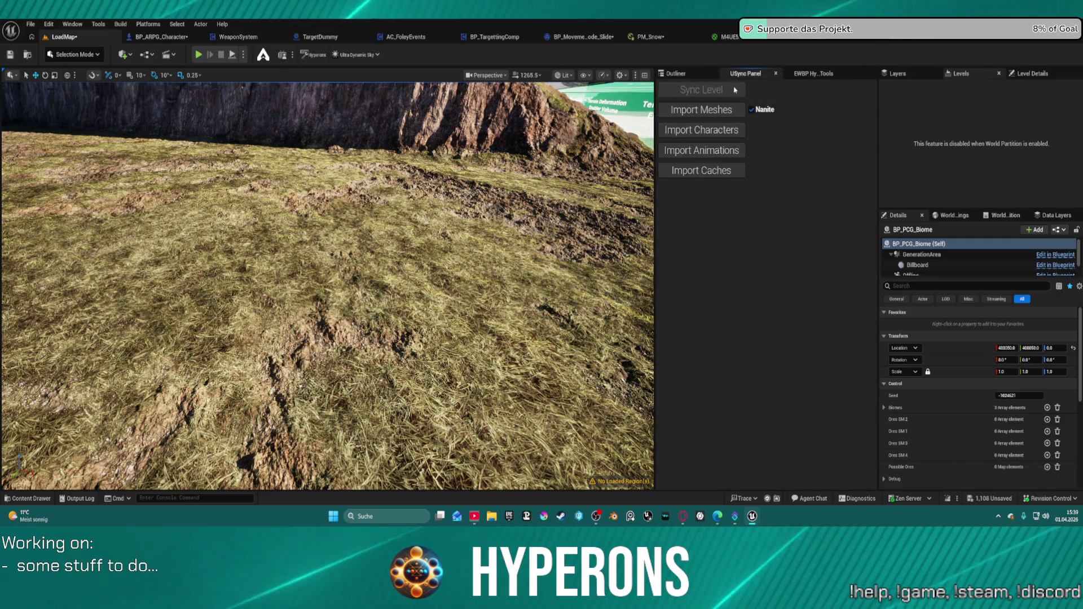
pyautogui.click(693, 73)
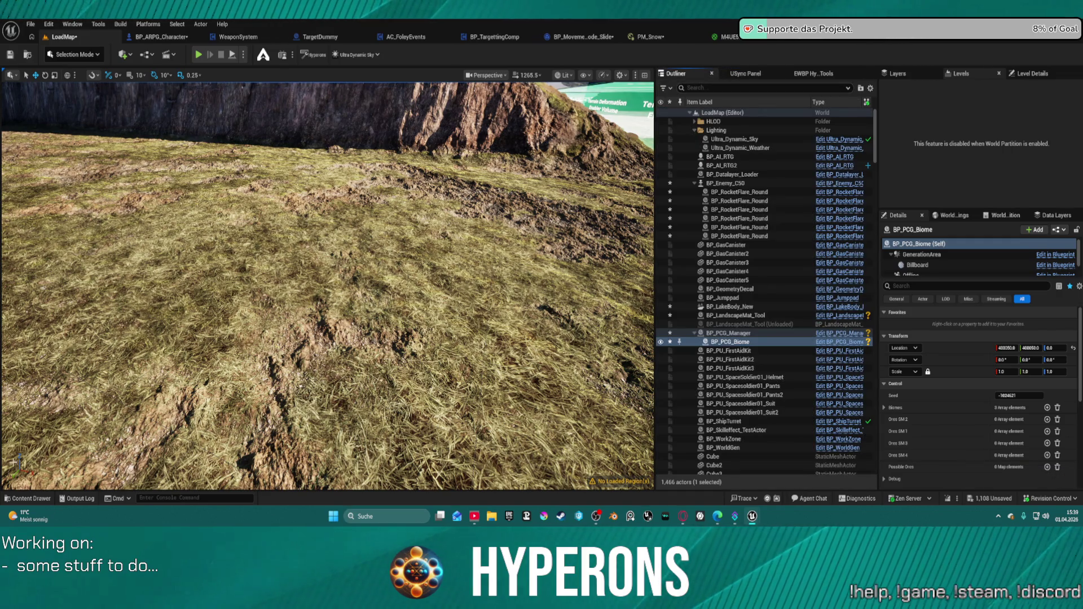
pyautogui.click(31, 499)
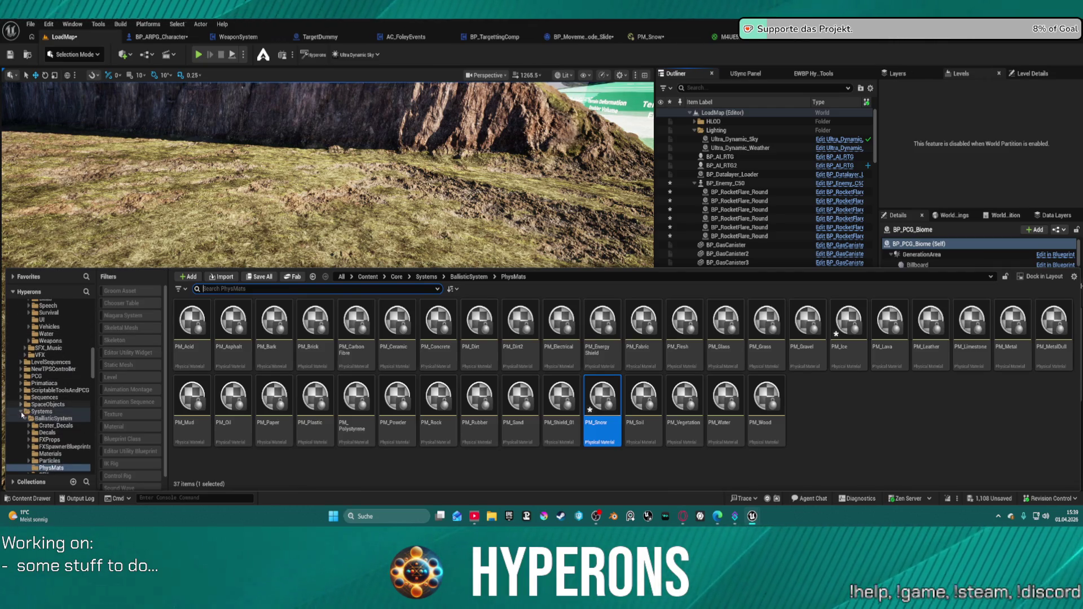
pyautogui.scroll(-3, 56, 437)
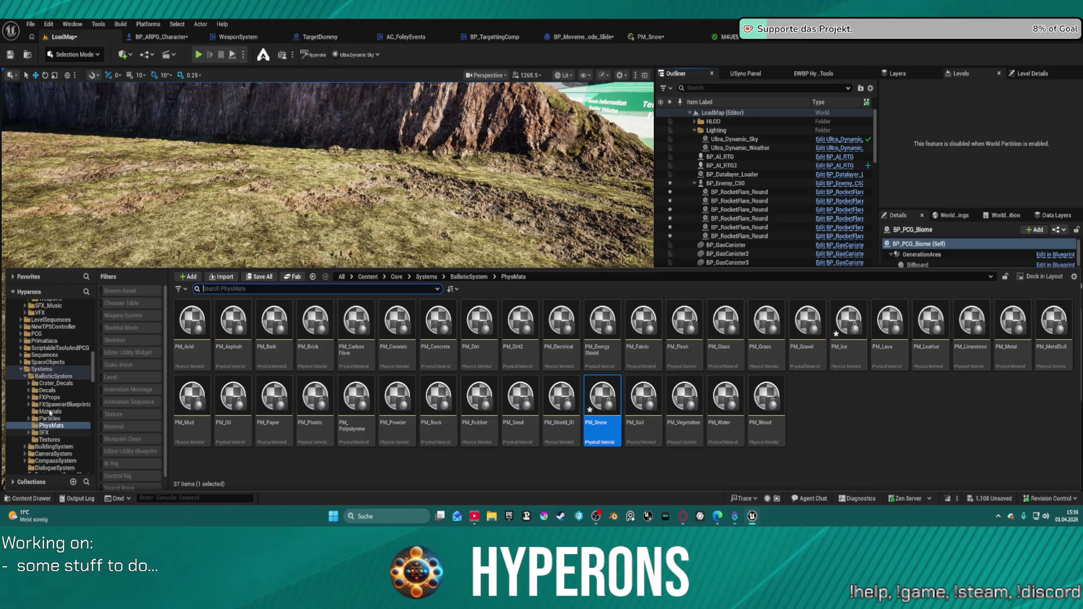
pyautogui.scroll(-4, 52, 451)
pyautogui.click(49, 440)
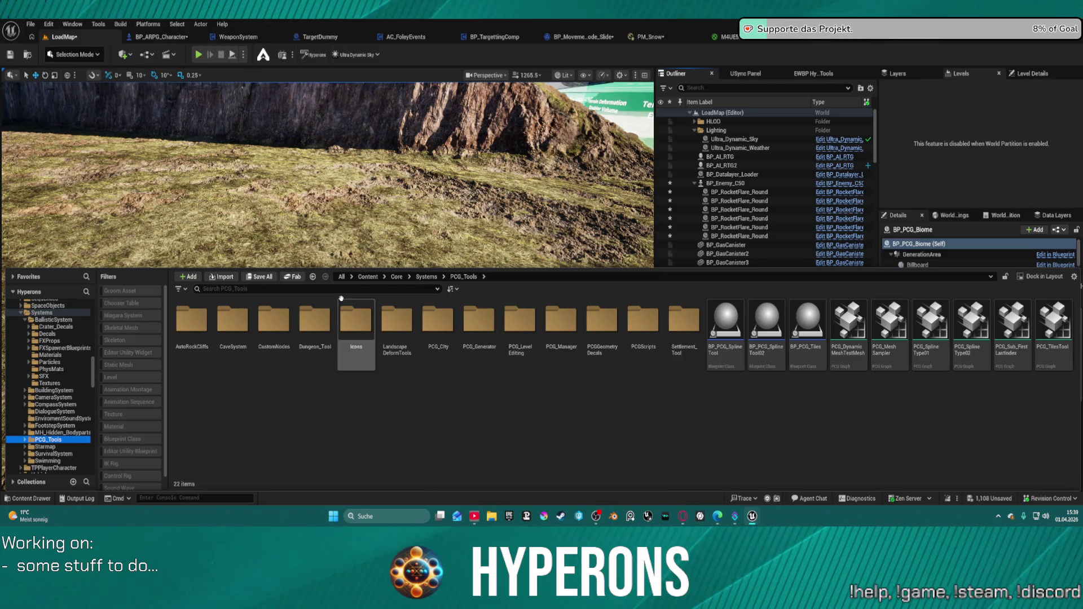
# Step: Search PCG_Tools for 'world' and narrow the results to Editor Utility Blueprints
pyautogui.write('world')
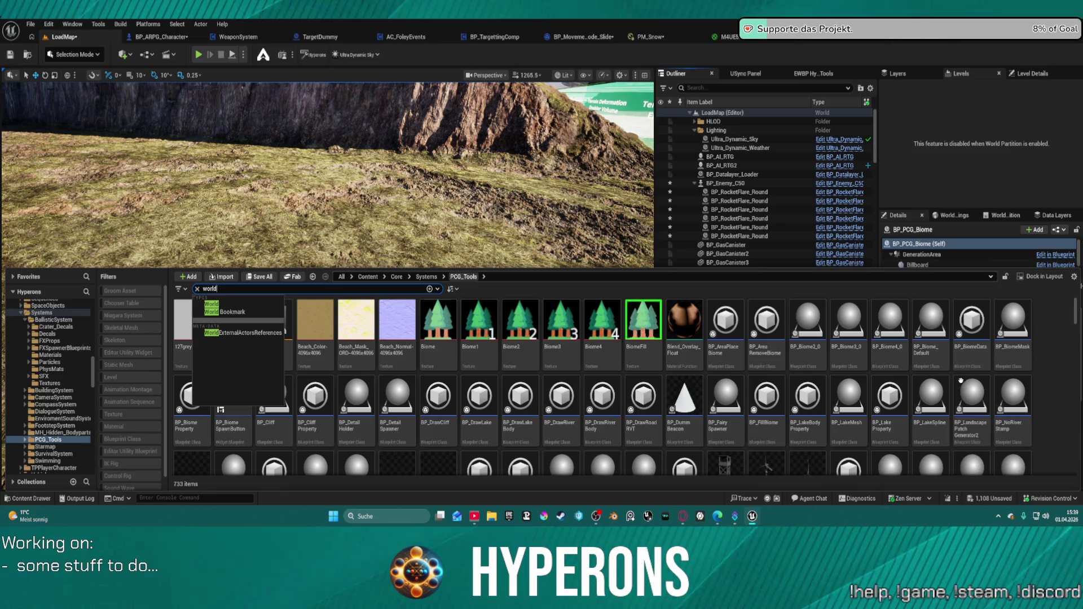
pyautogui.press('Return')
pyautogui.scroll(-1, 889, 440)
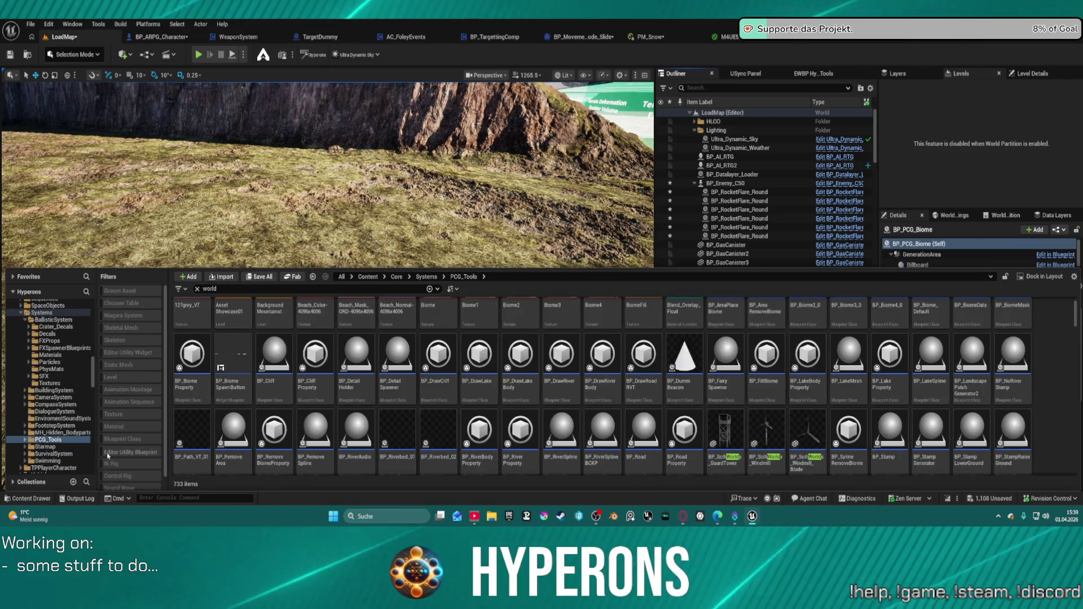
pyautogui.click(130, 452)
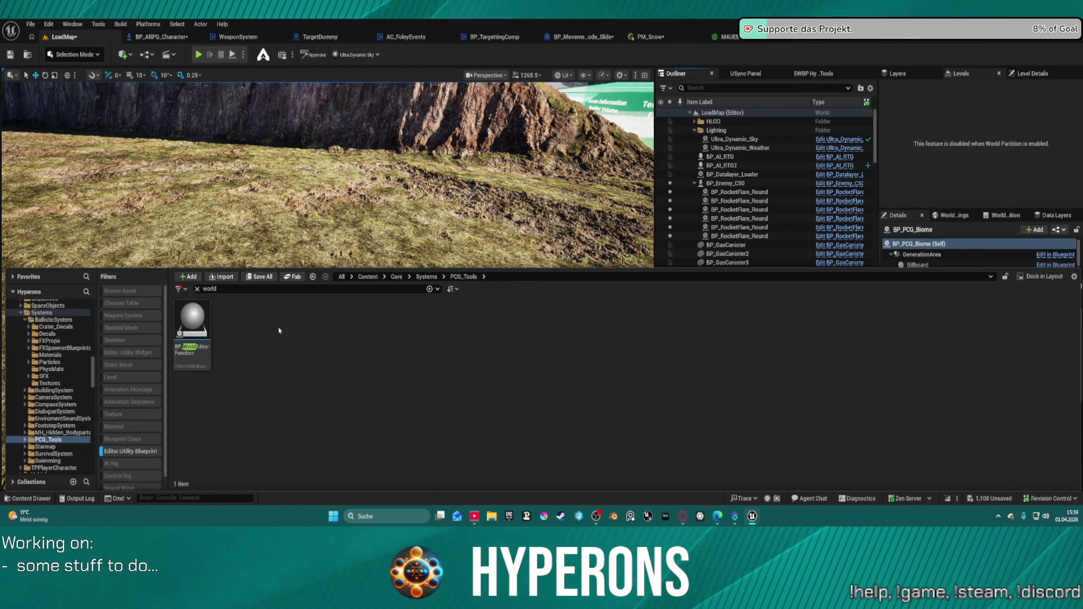
# Step: Briefly open BP_WorldEditorFunction, then browse to the Core Systems folder with the search cleared
pyautogui.doubleClick(201, 314)
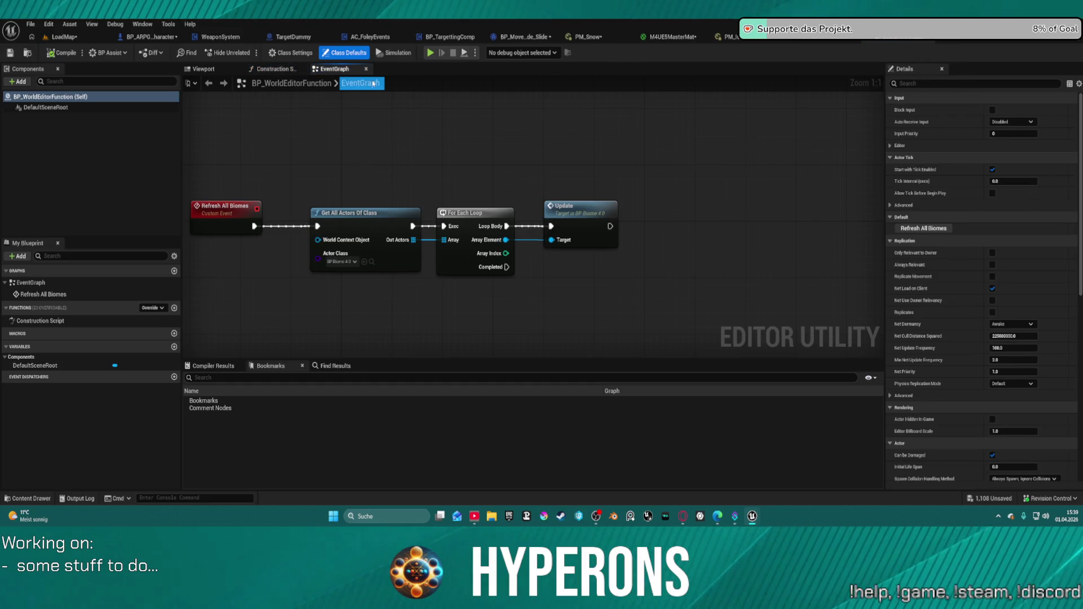
pyautogui.click(906, 42)
pyautogui.click(27, 498)
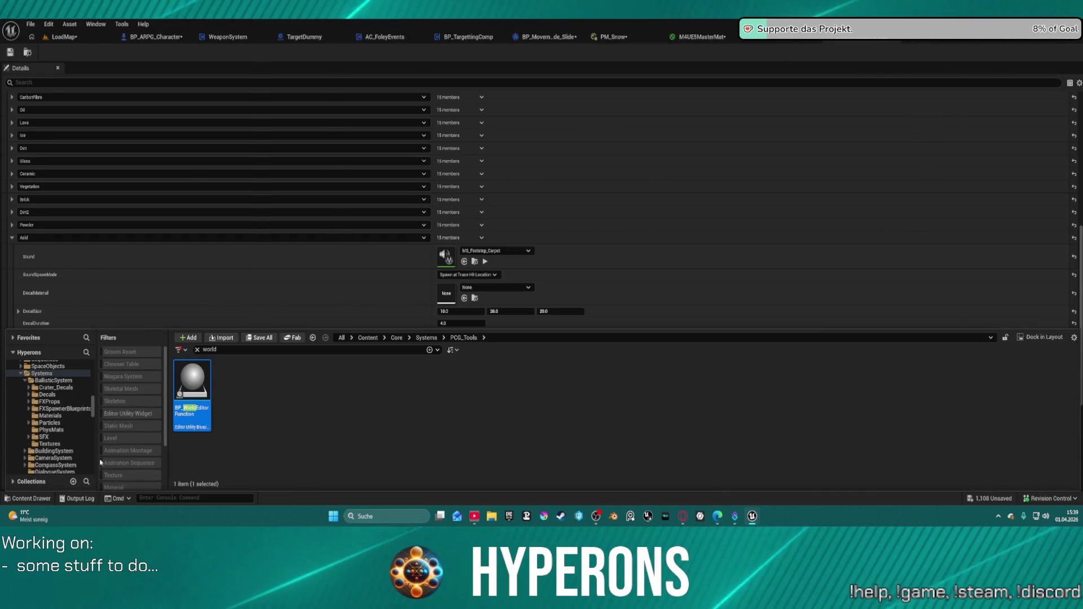
pyautogui.click(39, 373)
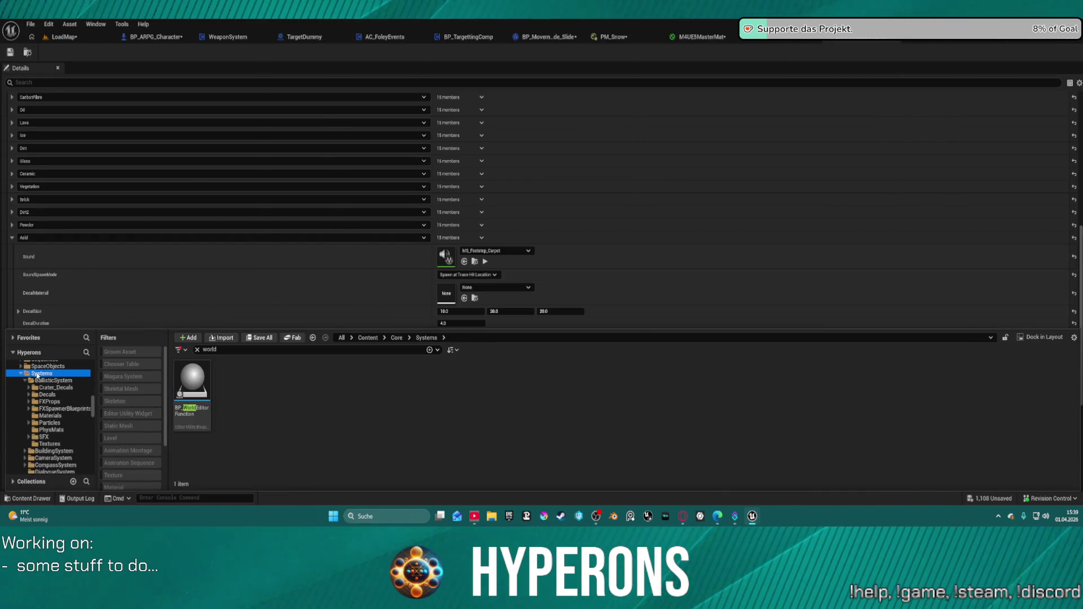
pyautogui.scroll(3, 34, 411)
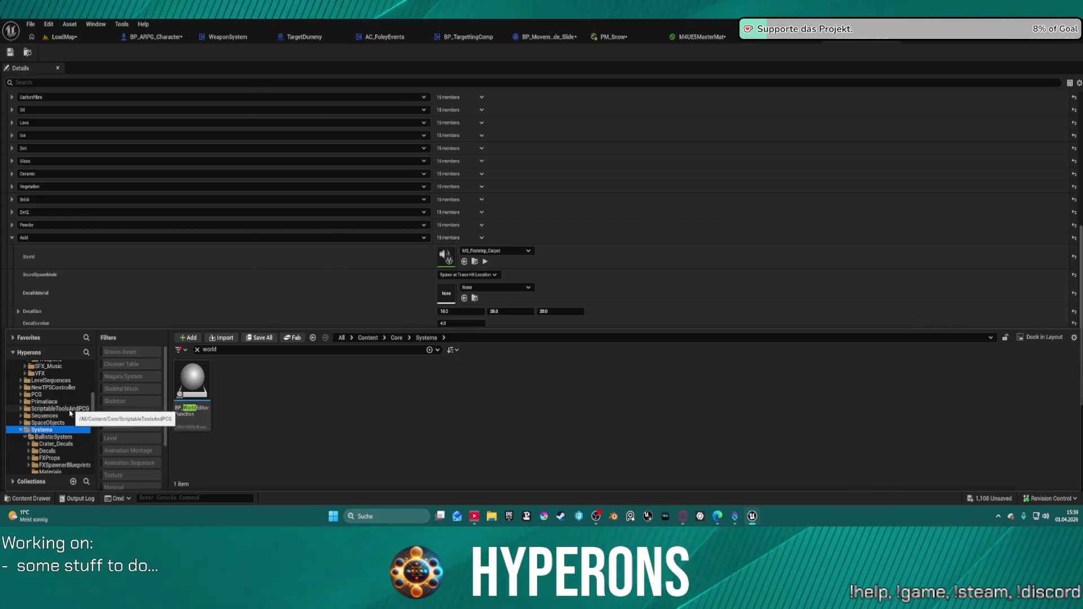
pyautogui.click(37, 395)
pyautogui.click(66, 409)
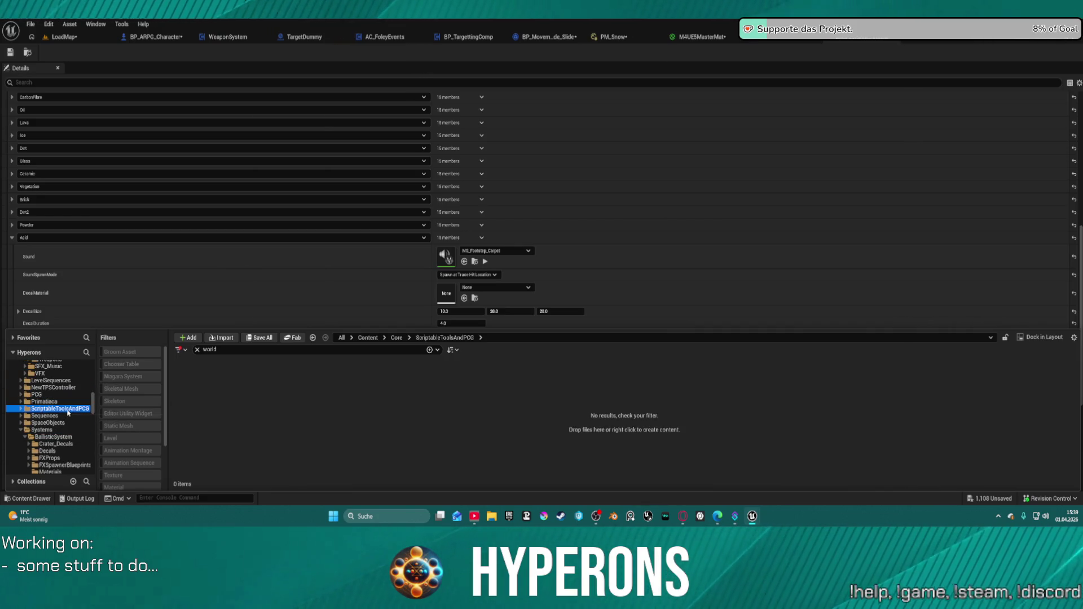
pyautogui.click(197, 350)
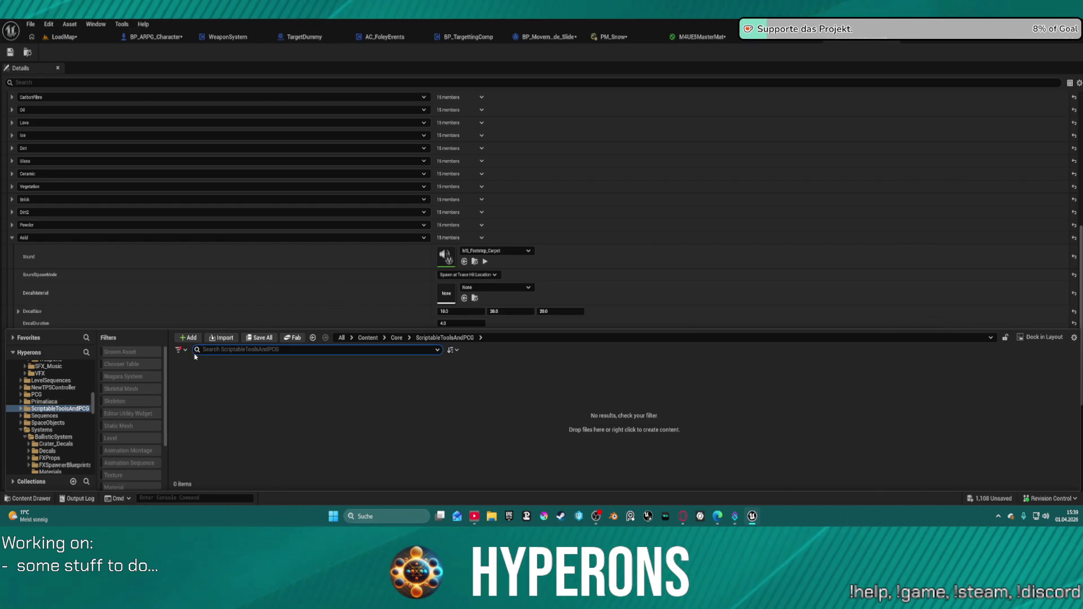
pyautogui.click(35, 430)
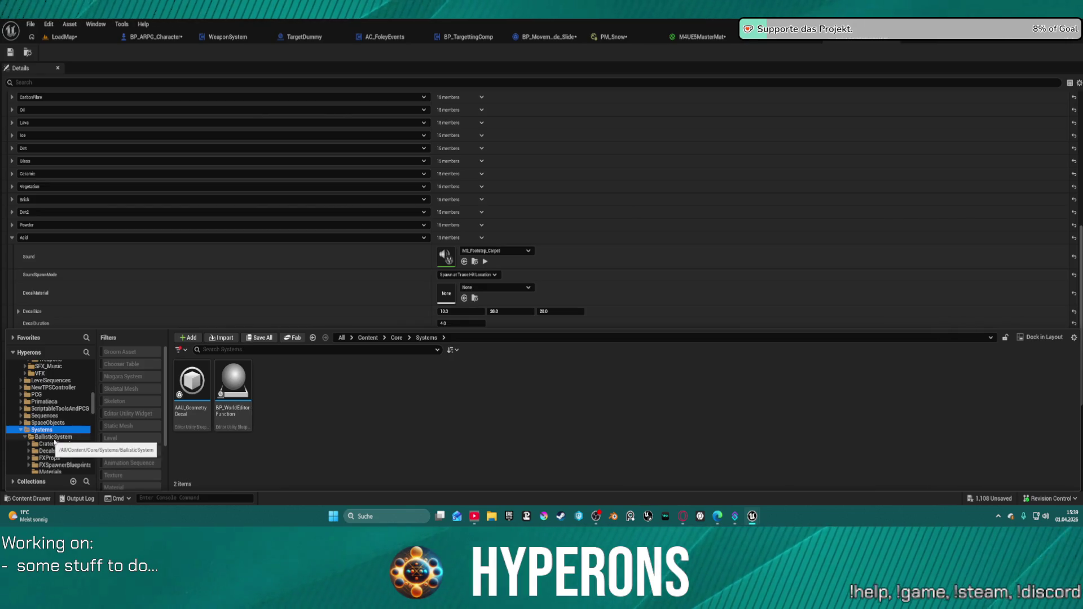
# Step: Swap the Editor Utility Blueprint filter for the Blueprint Class filter
pyautogui.scroll(3, 67, 444)
pyautogui.scroll(3, 68, 444)
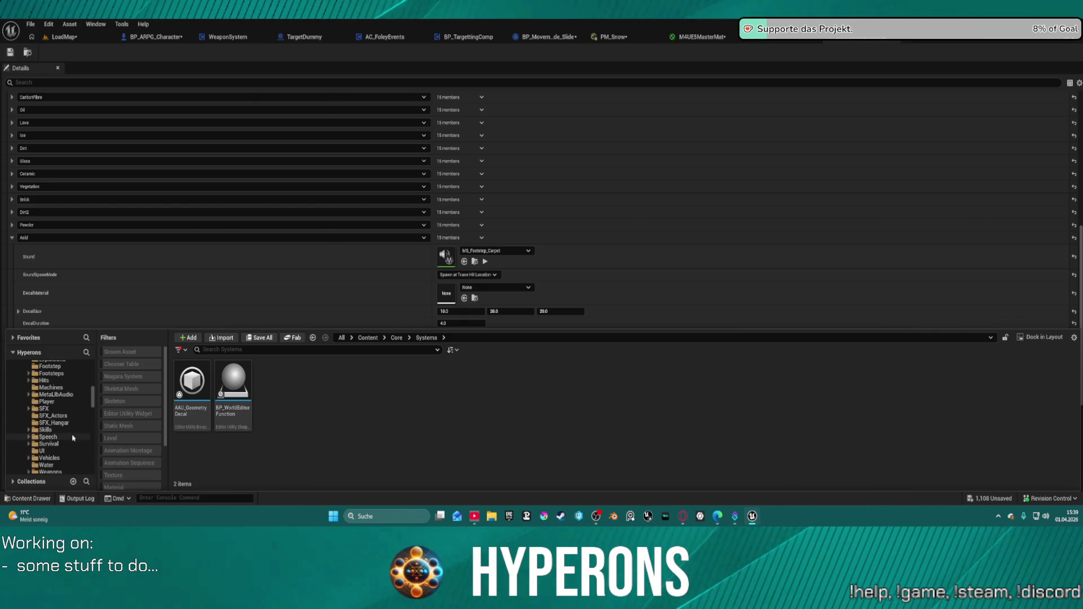
pyautogui.scroll(5, 72, 438)
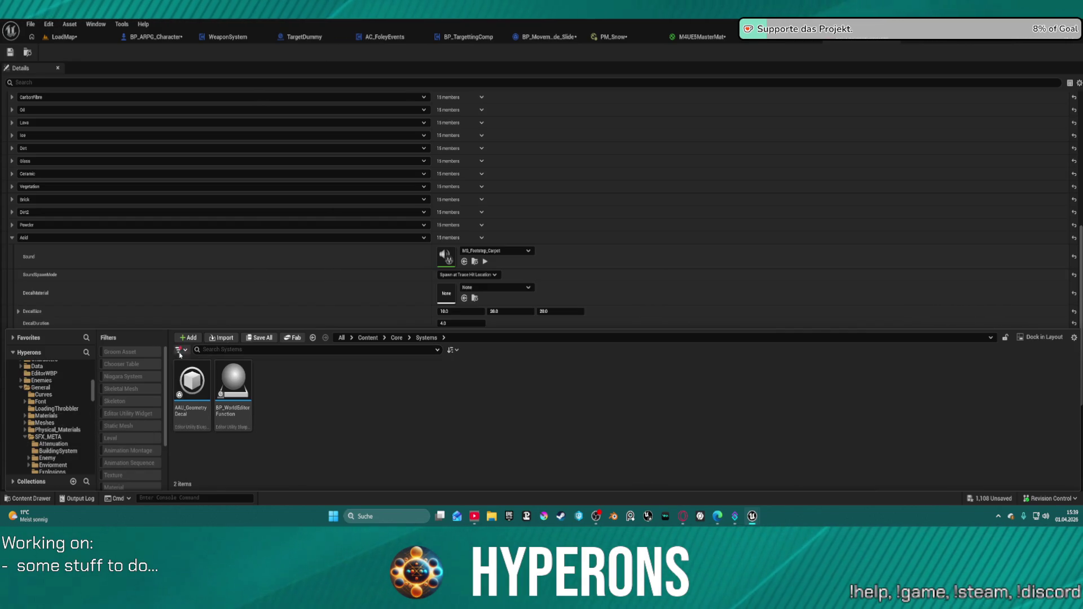
pyautogui.scroll(-3, 140, 453)
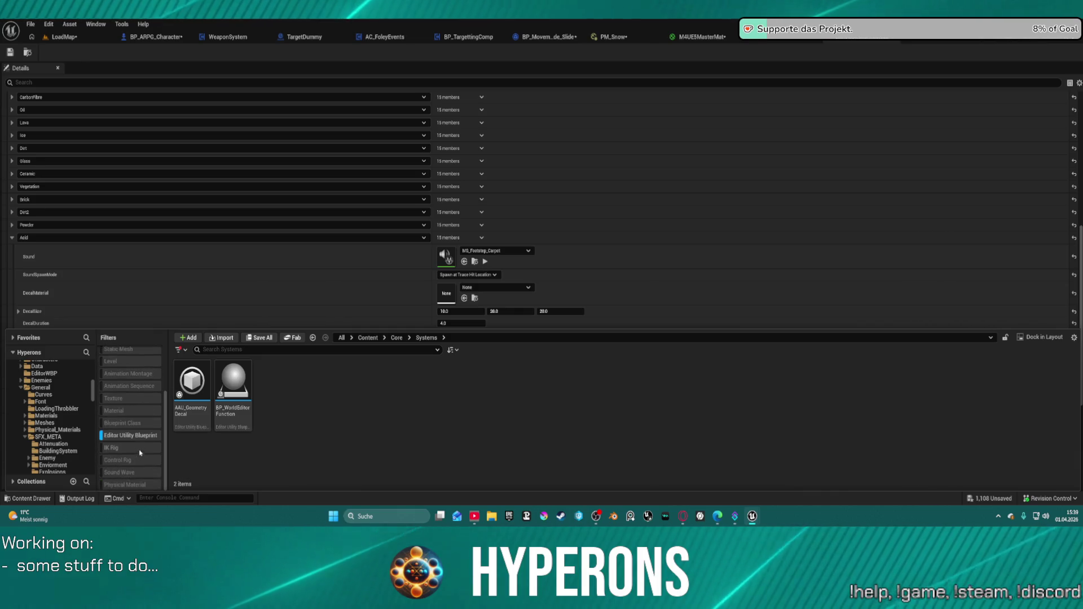
pyautogui.click(133, 436)
pyautogui.scroll(3, 135, 440)
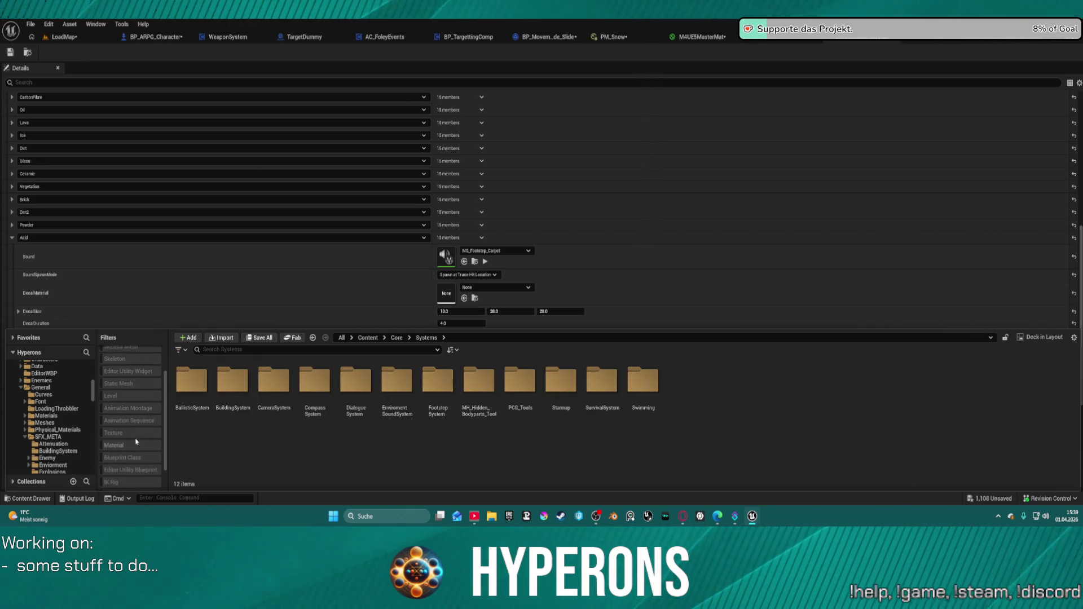
pyautogui.click(138, 458)
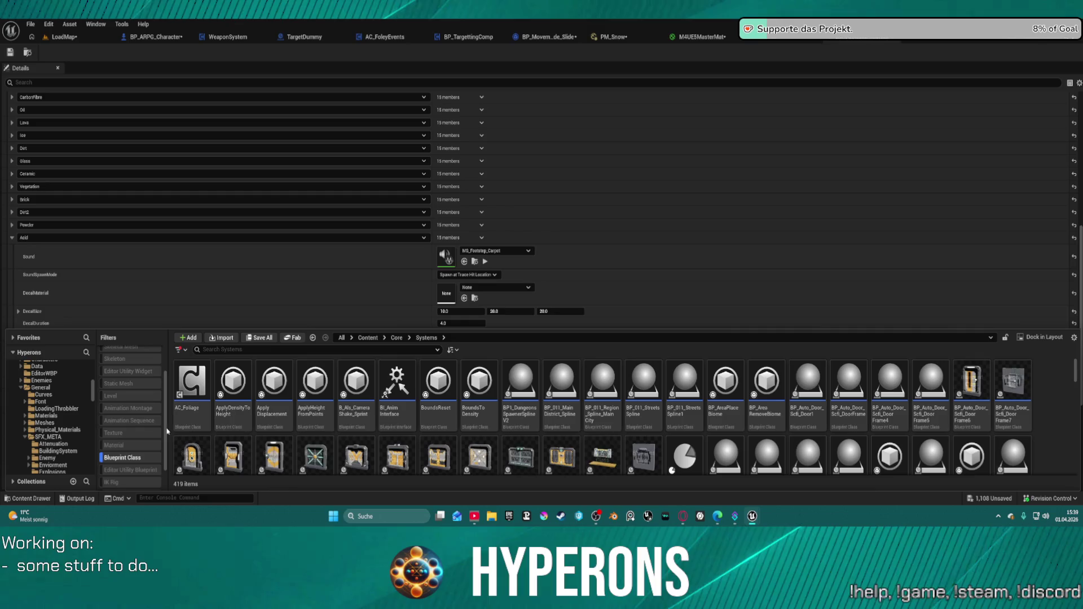
# Step: Search the blueprints for 'world', select BP_WorkZone, and return to the LoadMap viewport
pyautogui.click(243, 350)
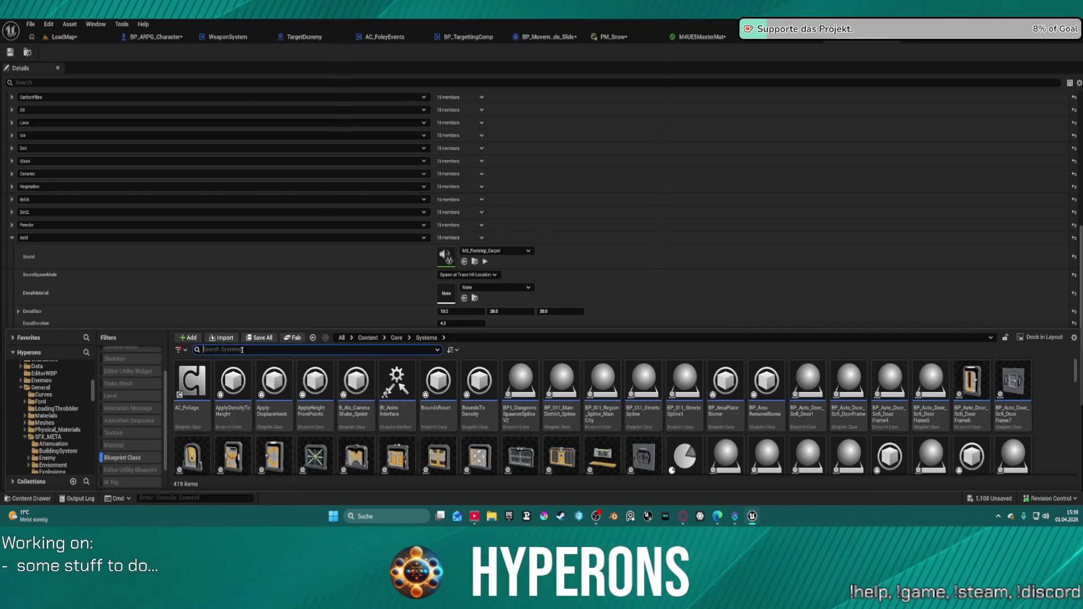
pyautogui.write('world')
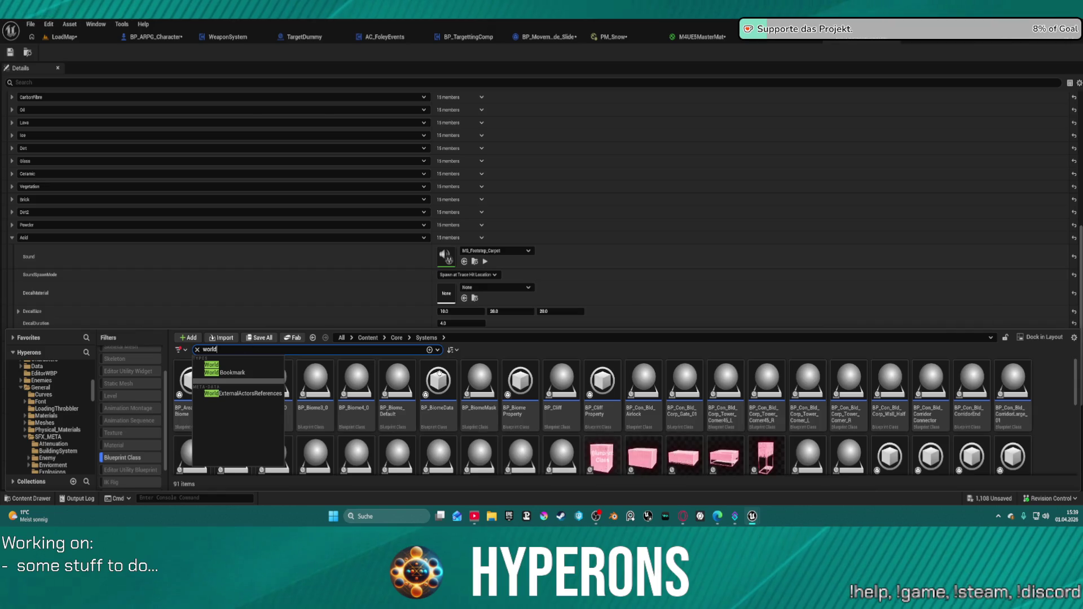
pyautogui.scroll(-5, 764, 427)
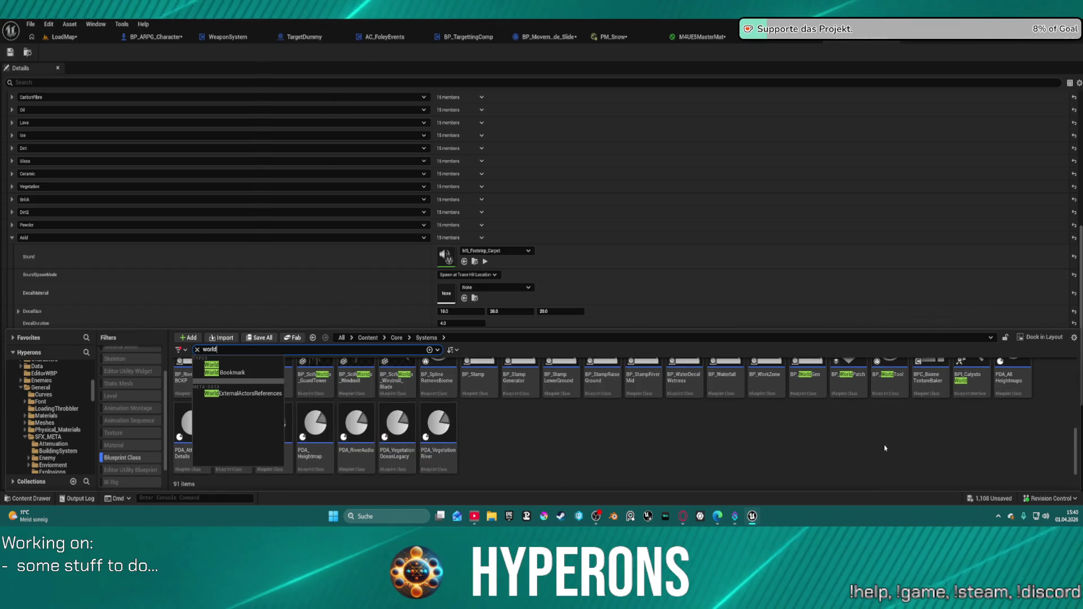
pyautogui.click(767, 375)
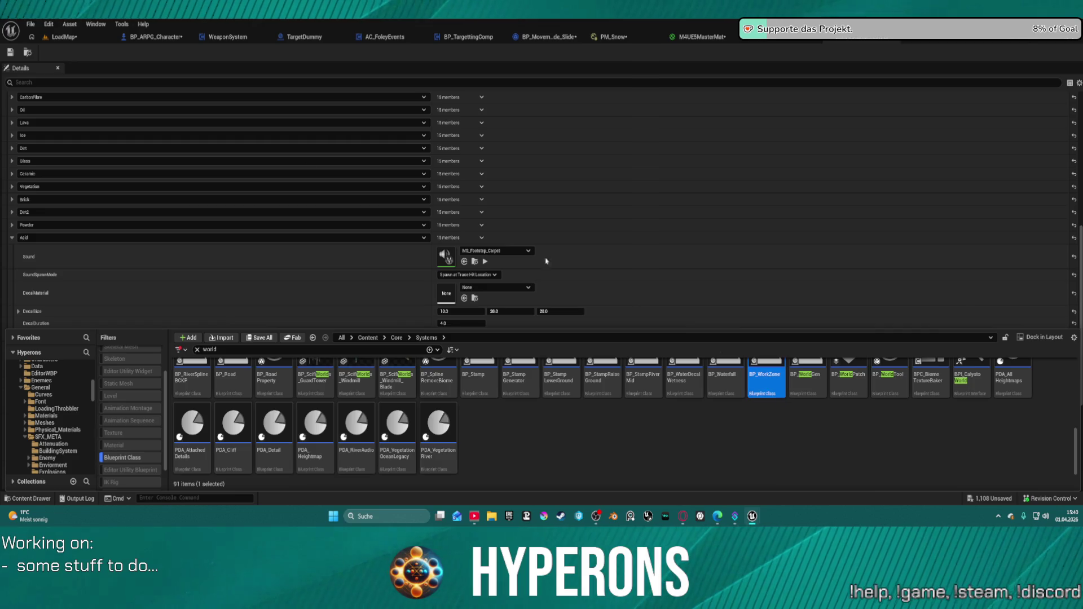
pyautogui.click(64, 37)
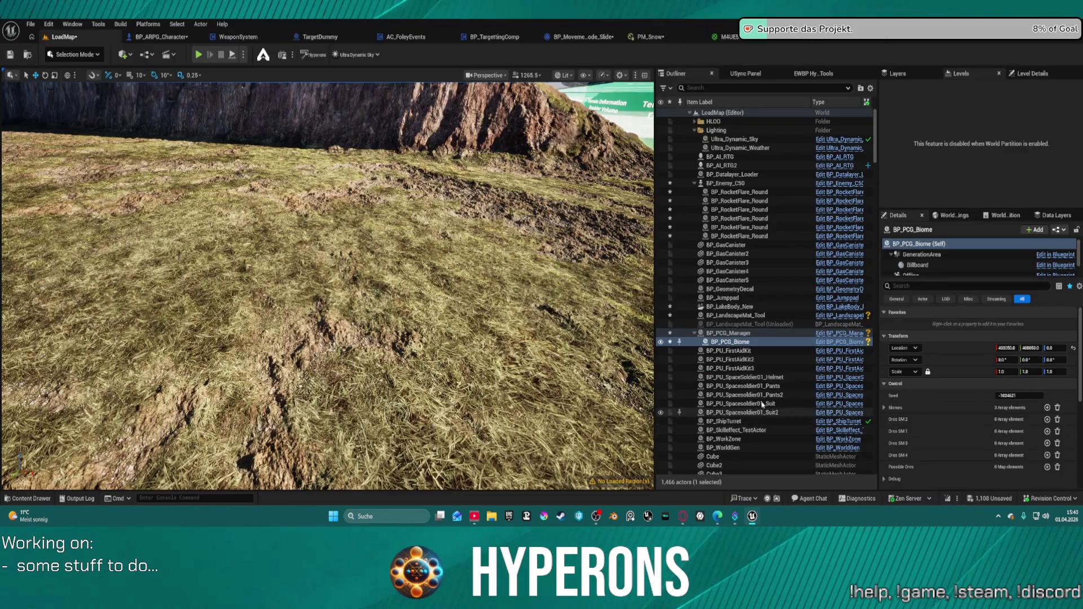
# Step: Reopen the Content Drawer with Ctrl+Space and add Editor Utility Blueprints to the Blueprint Class filter
pyautogui.hotkey('ctrl', 'space')
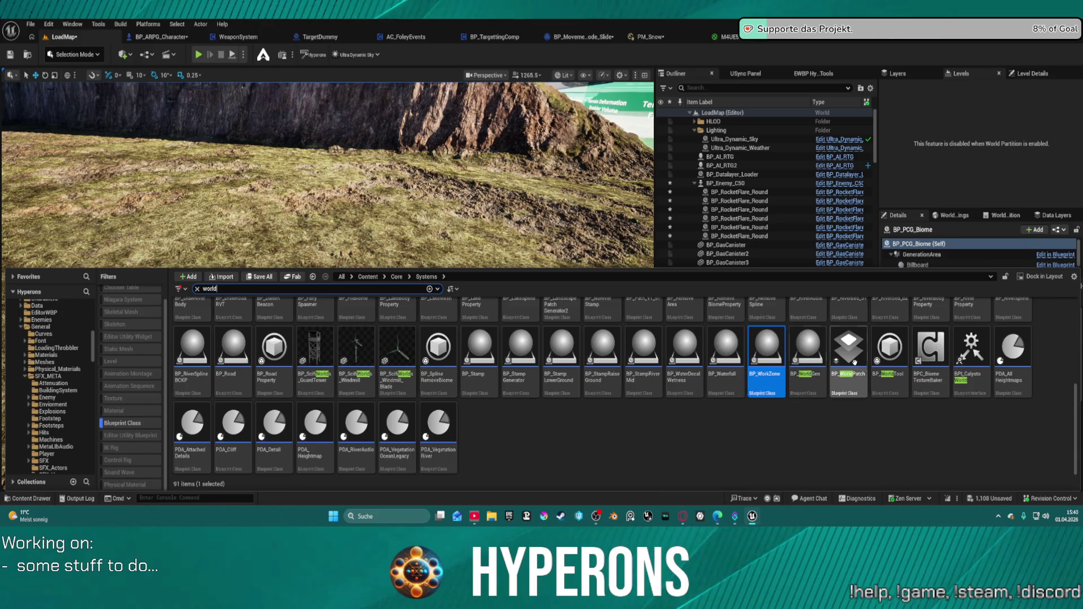
pyautogui.scroll(1, 846, 367)
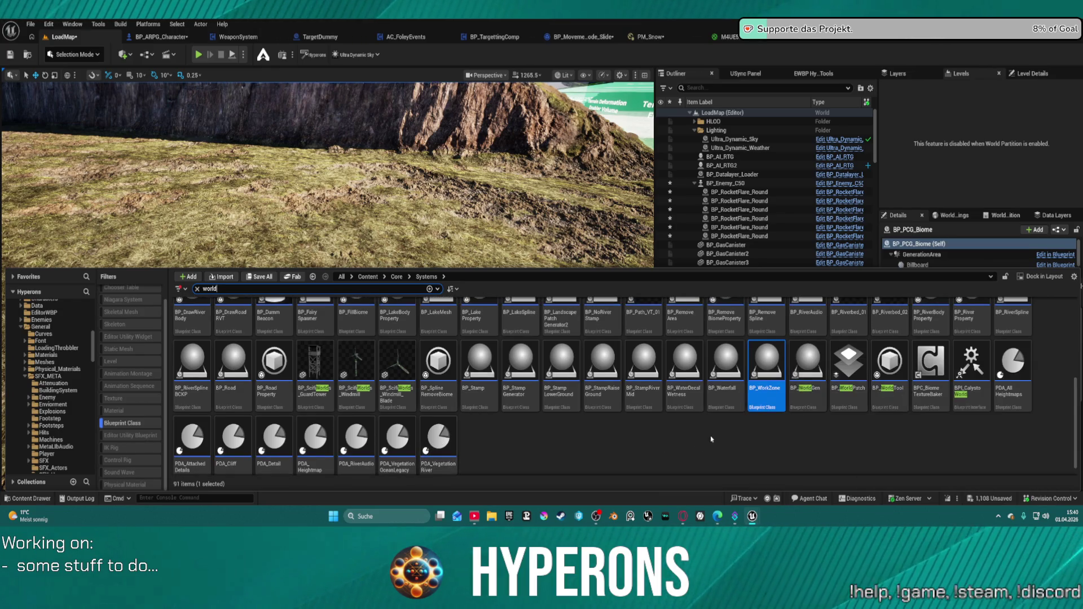
pyautogui.scroll(5, 711, 439)
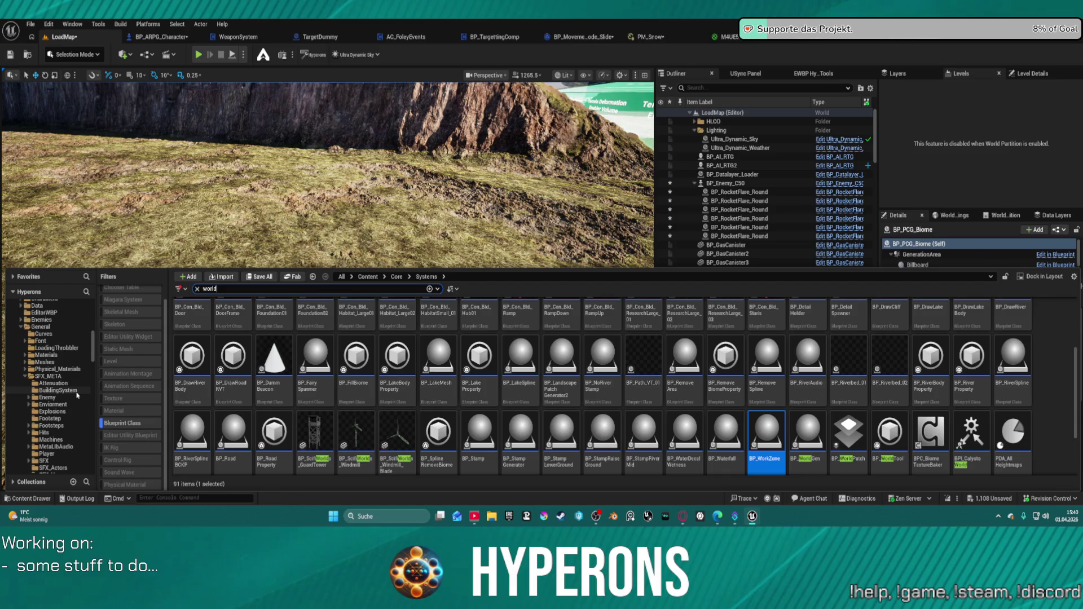
pyautogui.click(131, 435)
pyautogui.write('land')
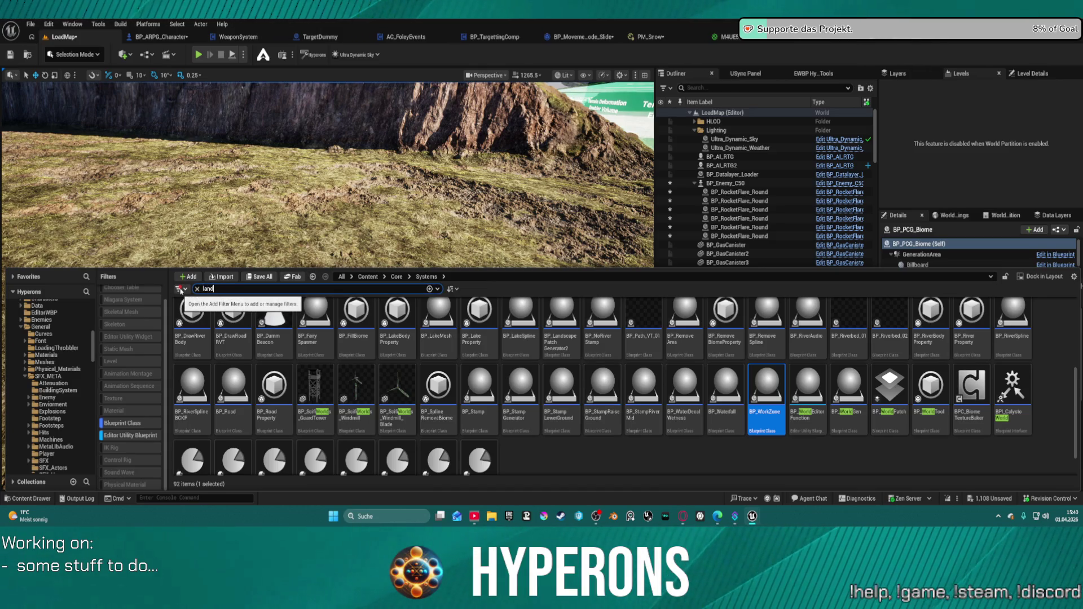
# Step: Search Systems for 'landsca', review the 11 matches, then switch to the Core/General folder
pyautogui.write('scpa')
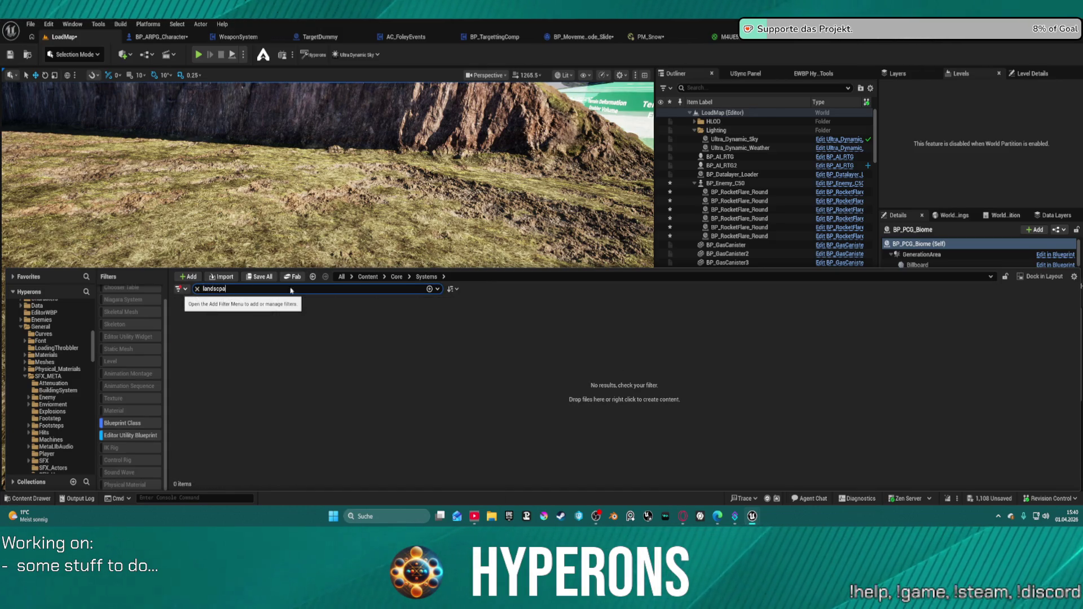
pyautogui.press('BackSpace')
pyautogui.press('BackSpace')
pyautogui.write('a')
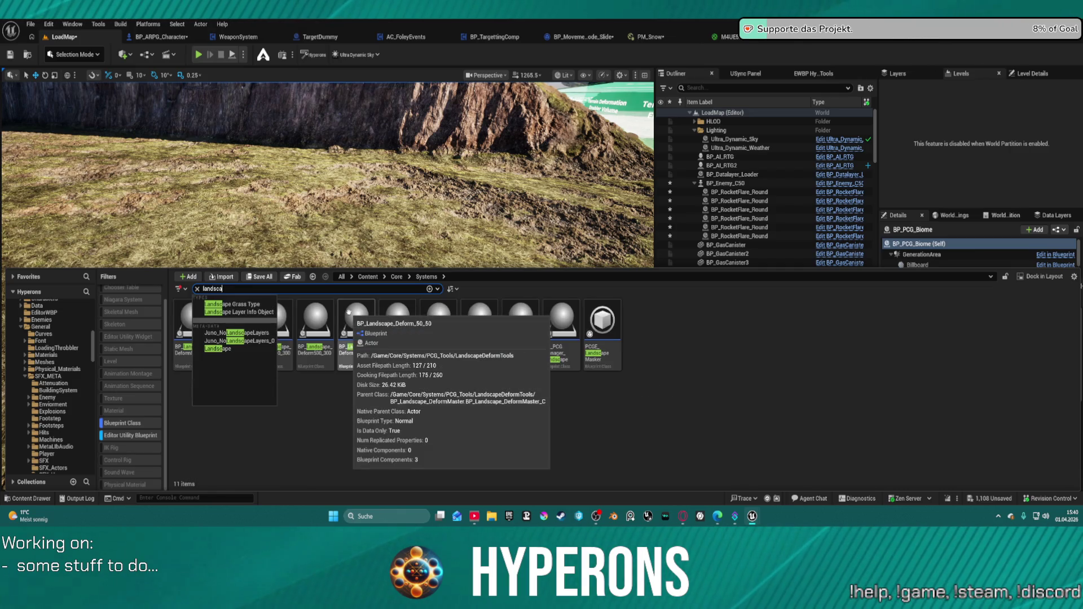
pyautogui.click(624, 322)
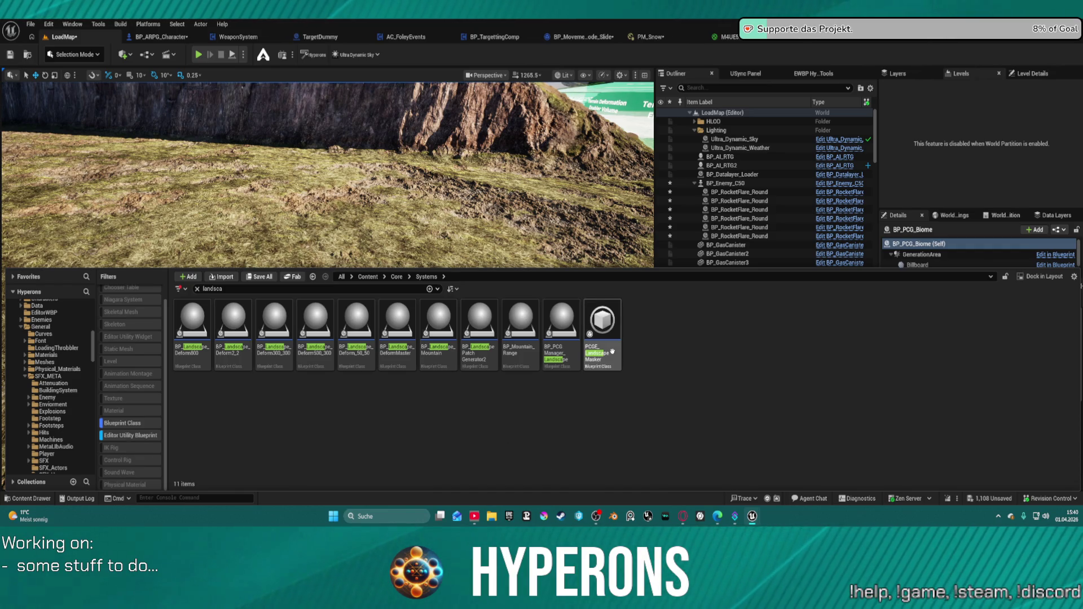
pyautogui.moveTo(611, 352)
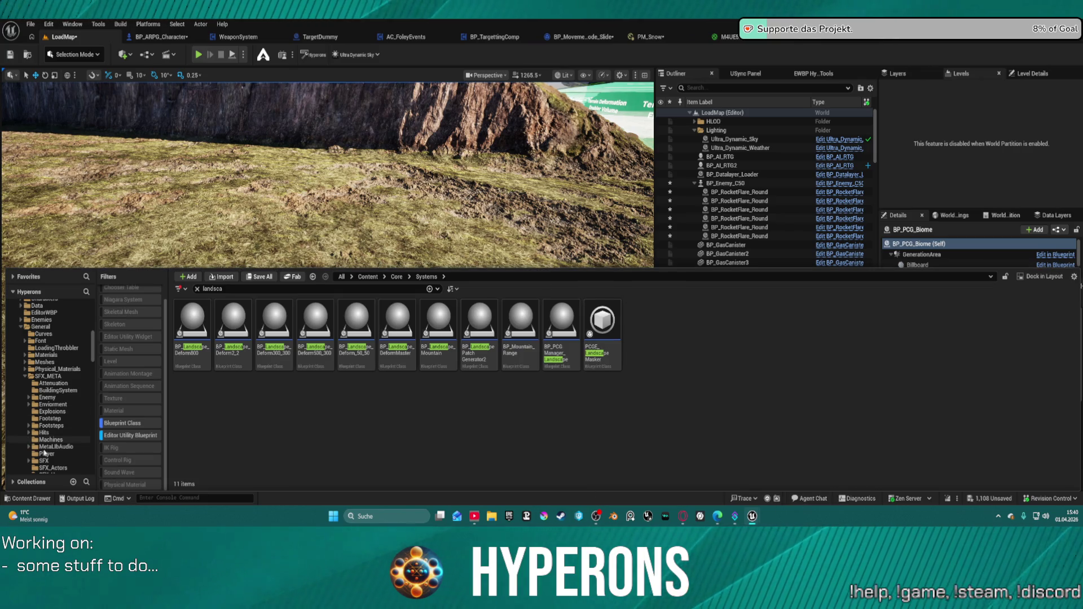
pyautogui.click(34, 328)
# Step: Go to the EditorWBP folder, clear the landscape search, and close the Content Drawer
pyautogui.scroll(1, 34, 326)
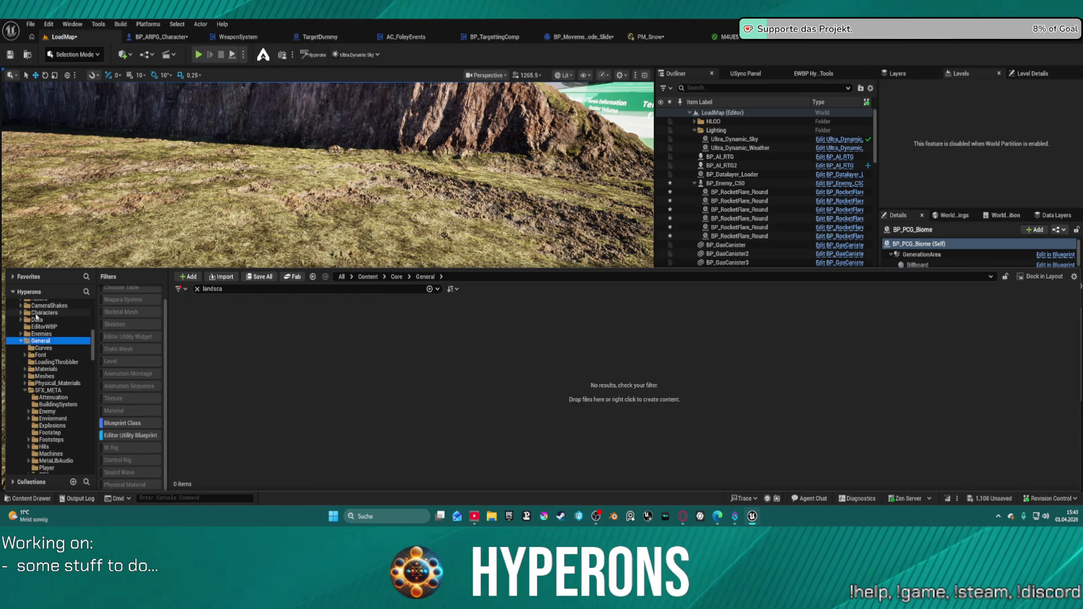
pyautogui.click(35, 319)
pyautogui.scroll(1, 35, 319)
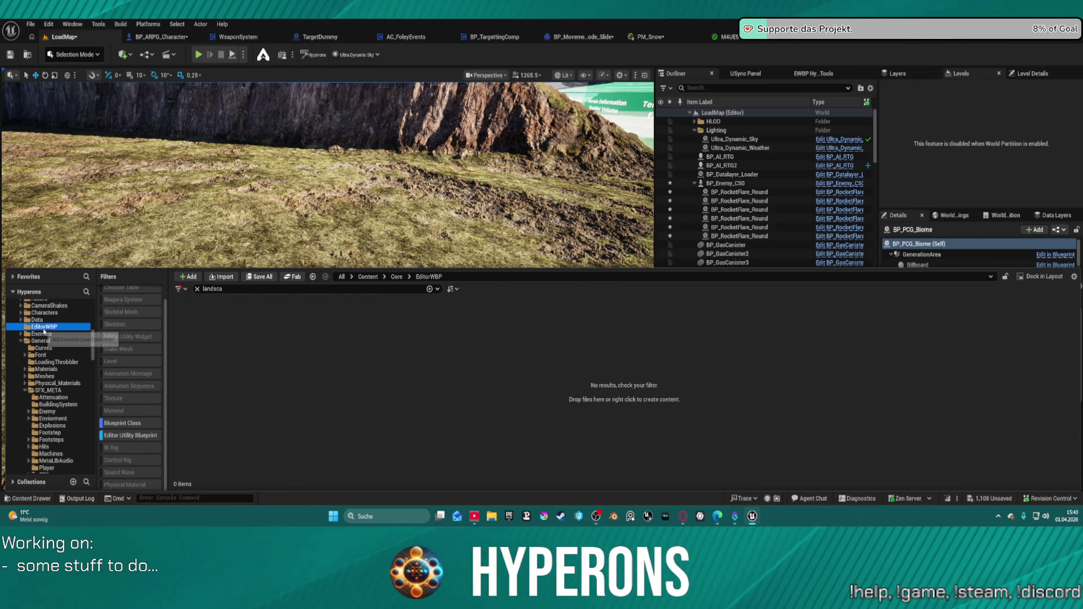
pyautogui.click(197, 289)
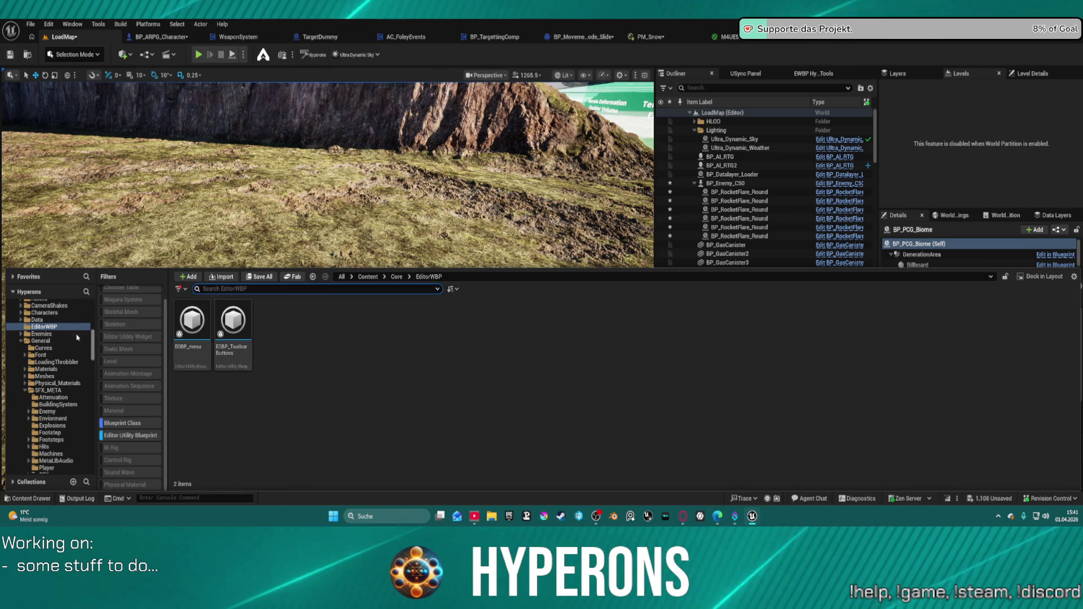
pyautogui.scroll(3, 59, 323)
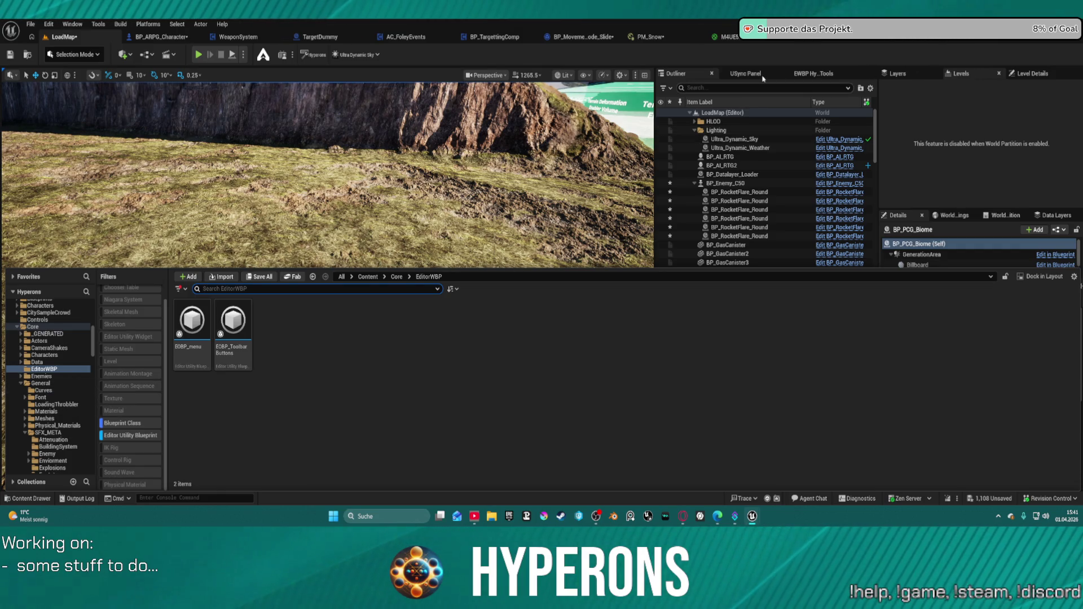
pyautogui.click(745, 73)
# Step: In the Hyperons Editor Tool, hide and re-show the terrain trail volumes, then return to the Outliner
pyautogui.click(812, 73)
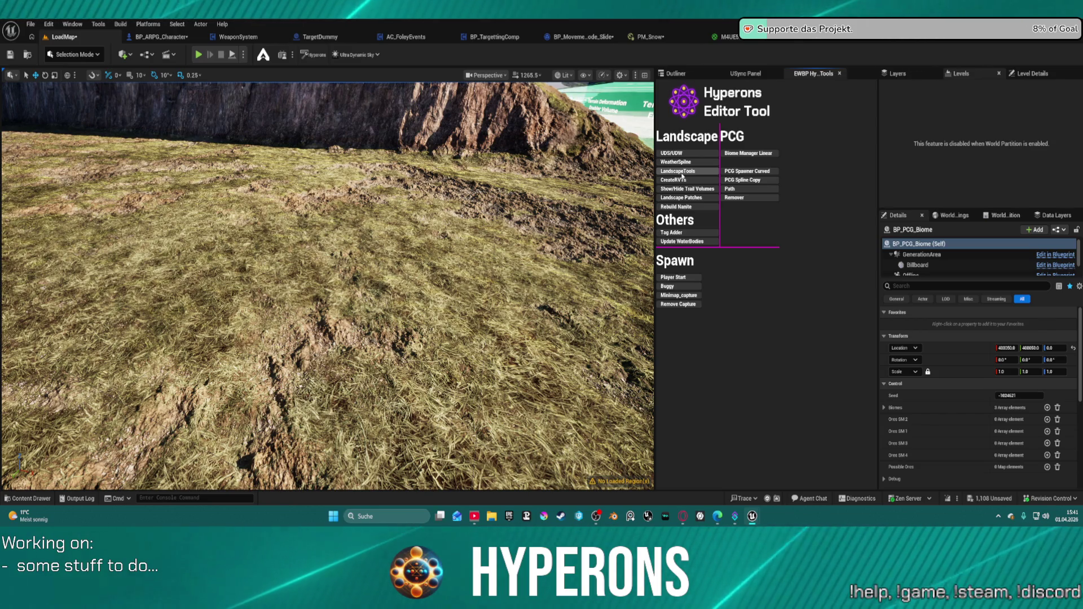
pyautogui.click(691, 190)
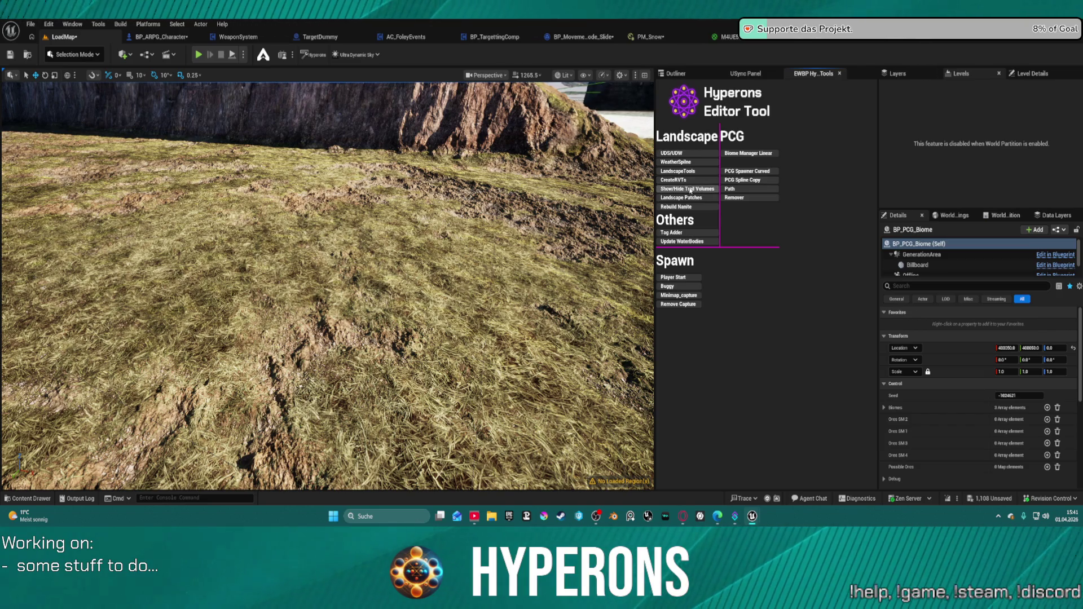
pyautogui.click(694, 189)
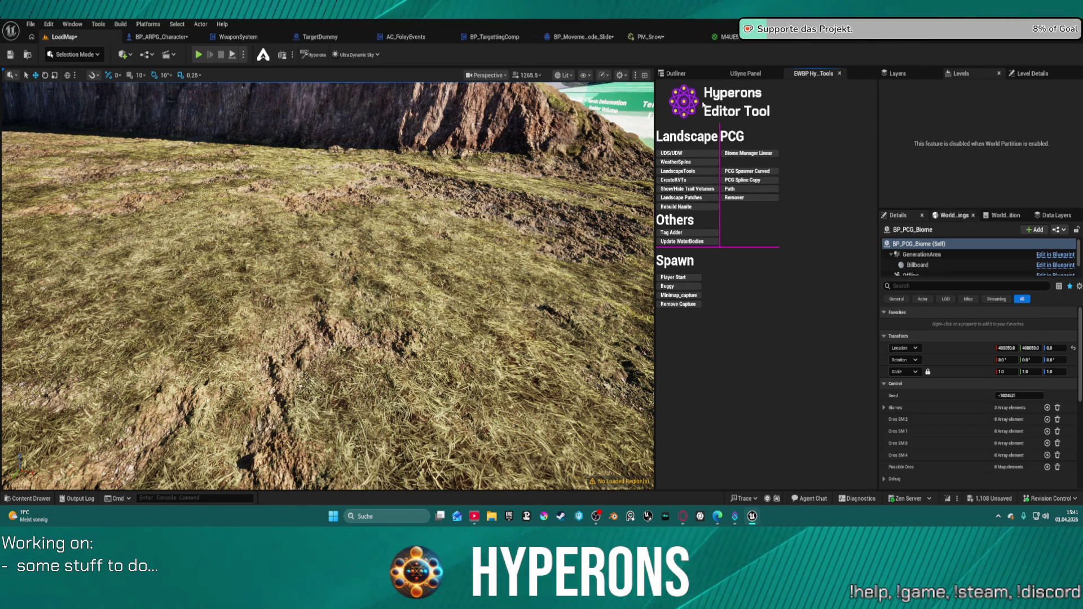
pyautogui.click(679, 74)
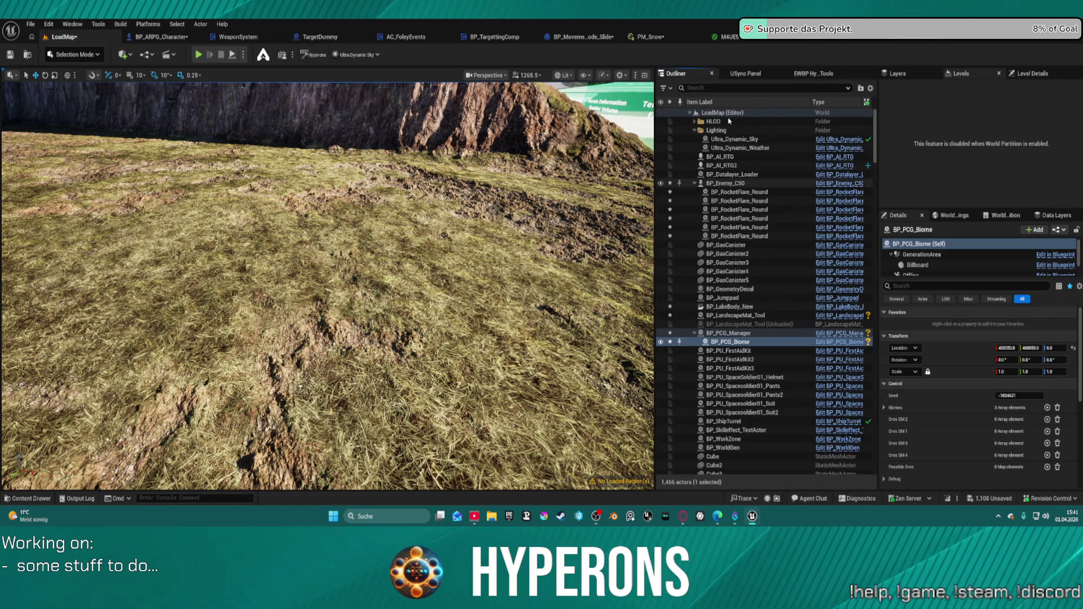
# Step: Filter the Outliner for 'rail', select both TrailsAndTrampleBP actors, and set Absolute Scale to 20.0
pyautogui.write('rail')
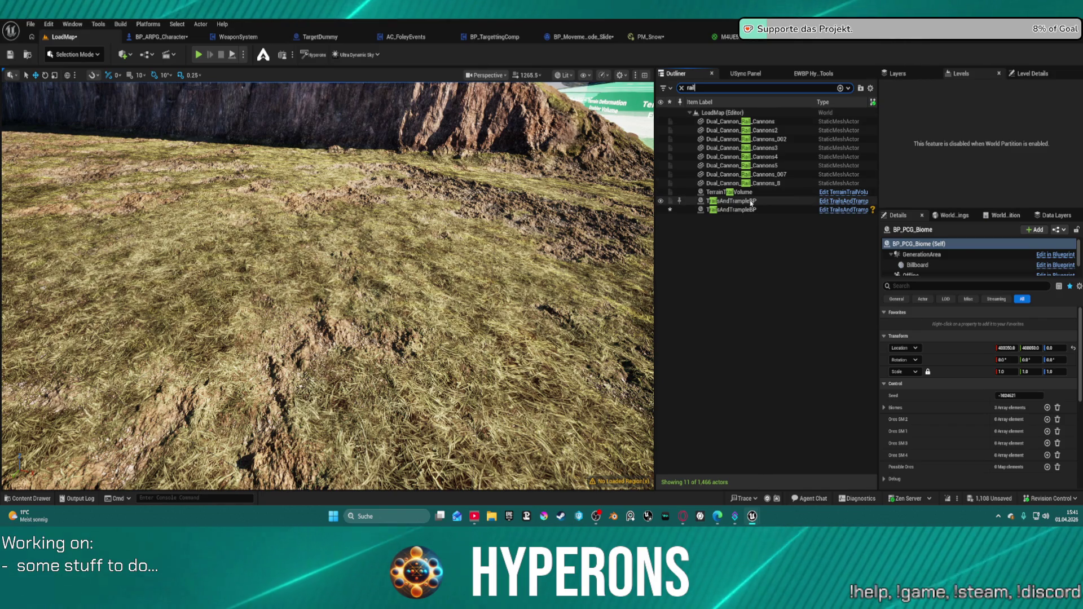
pyautogui.click(754, 201)
pyautogui.keyDown('ctrl'); pyautogui.click(741, 210); pyautogui.keyUp('ctrl')
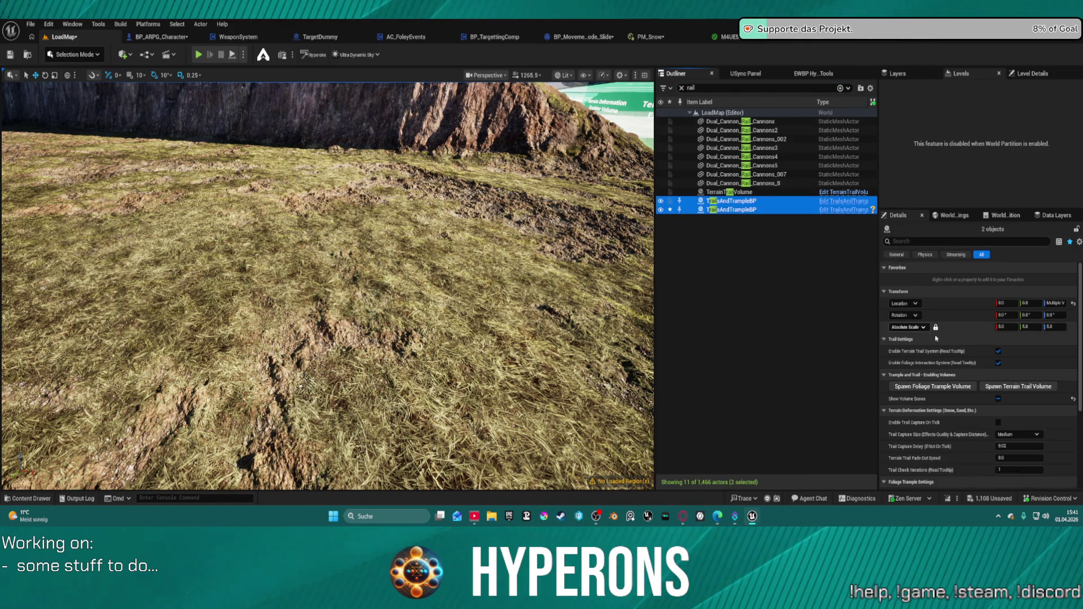
pyautogui.click(1006, 327)
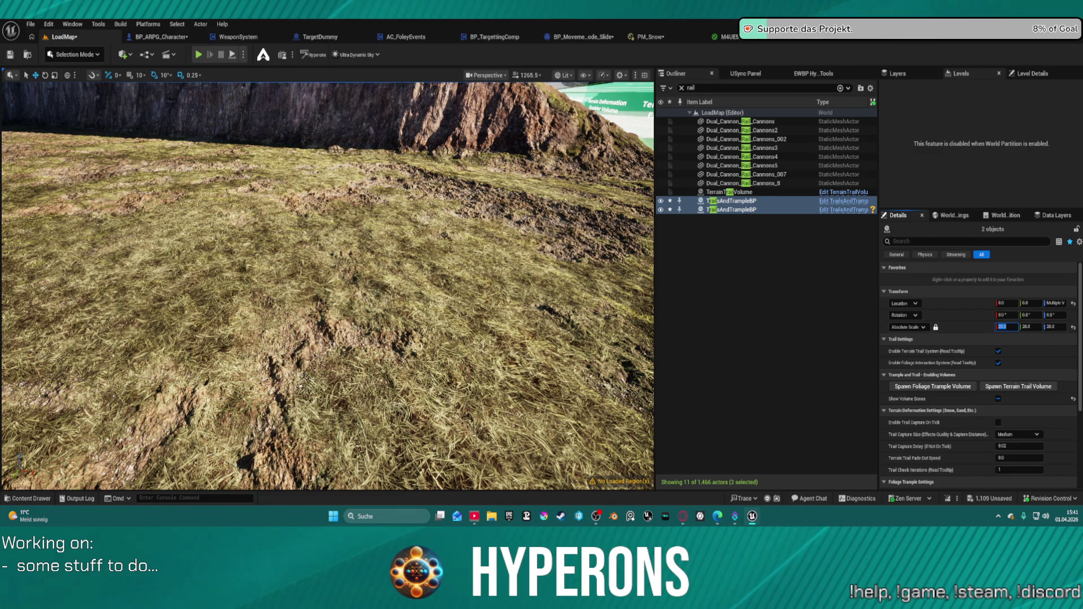
pyautogui.press('Return')
pyautogui.press('f')
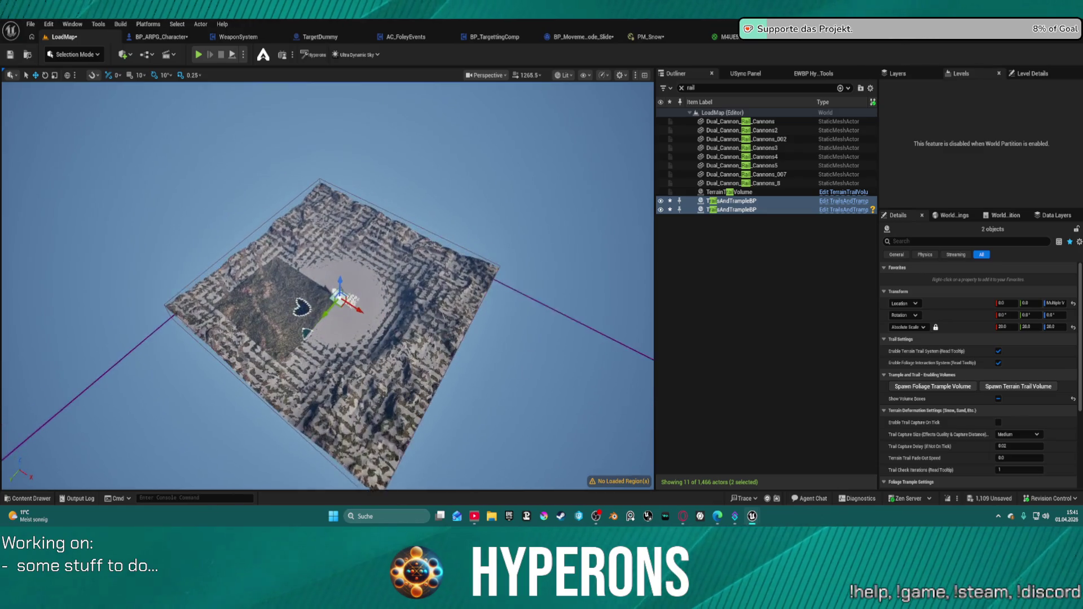
# Step: Delete both TrailsAndTrampleBP actors and toggle the TerrainTrailVolume box display off and on
pyautogui.scroll(4, 327, 286)
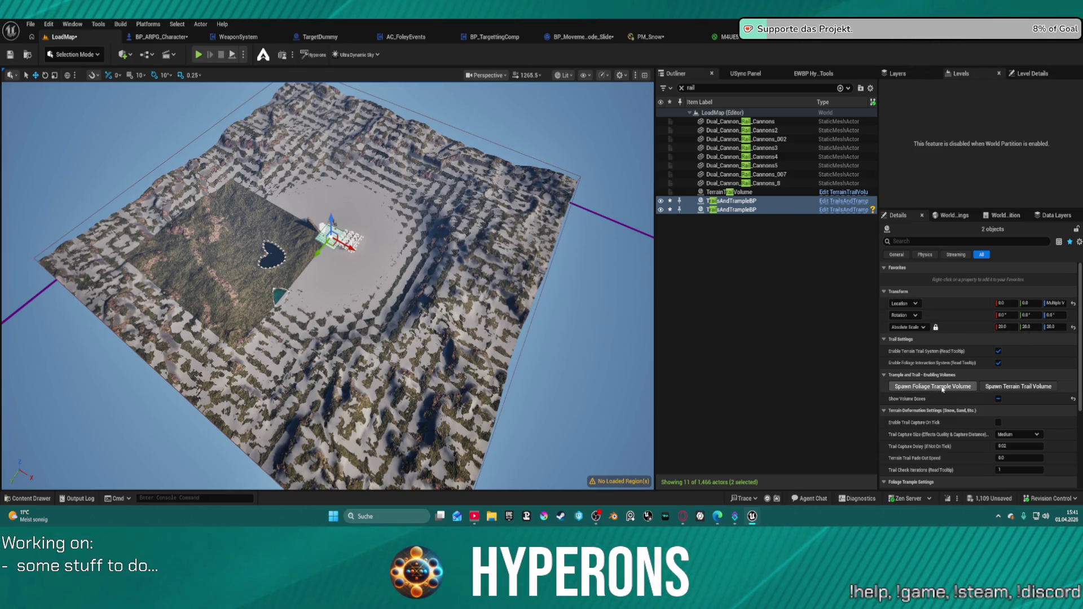
pyautogui.press('Delete')
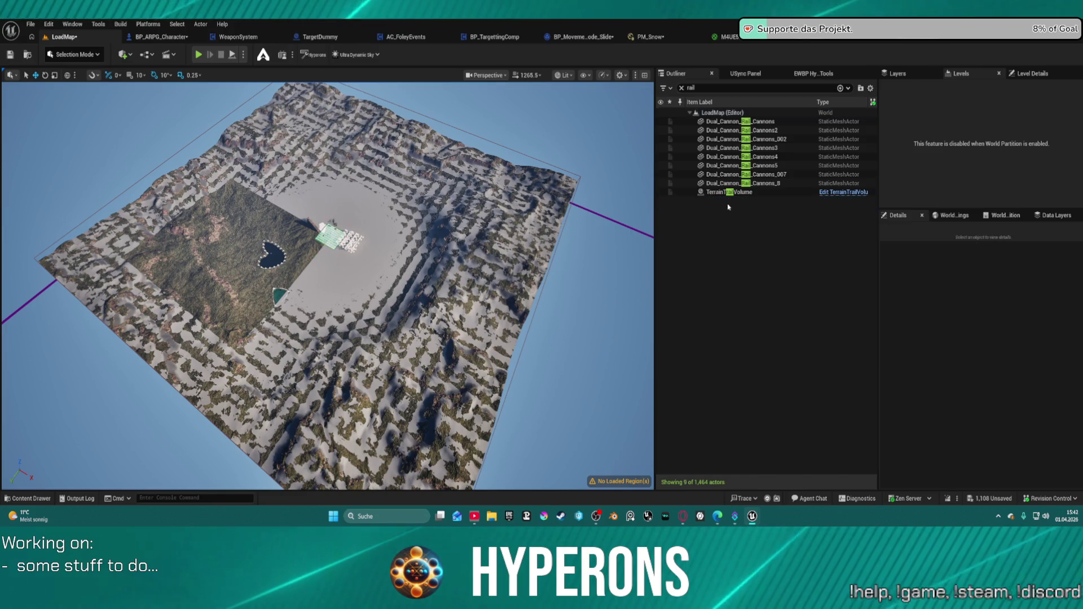
pyautogui.click(724, 192)
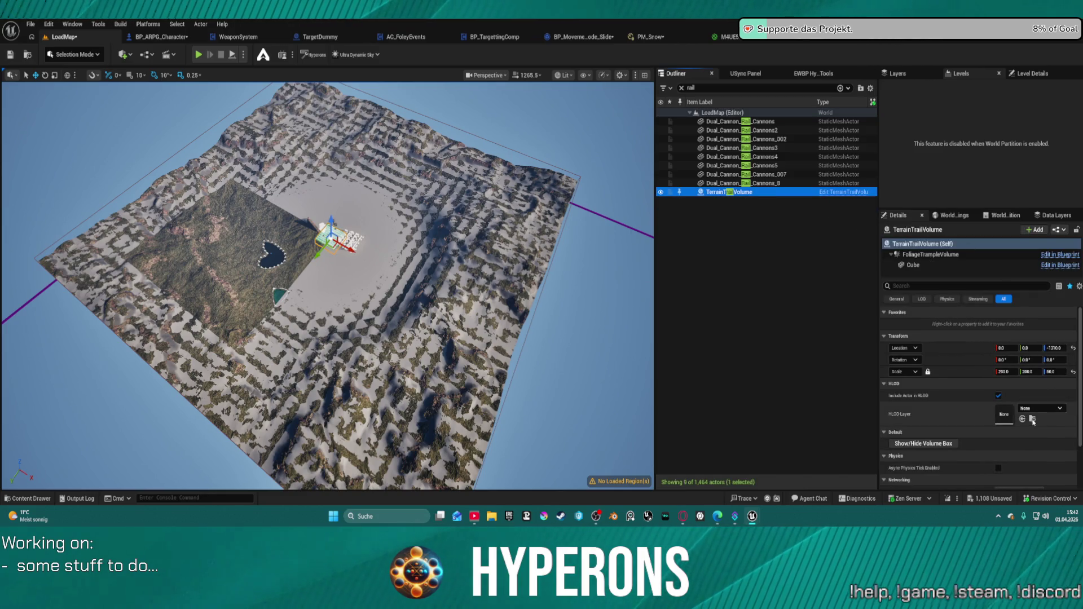
pyautogui.click(926, 446)
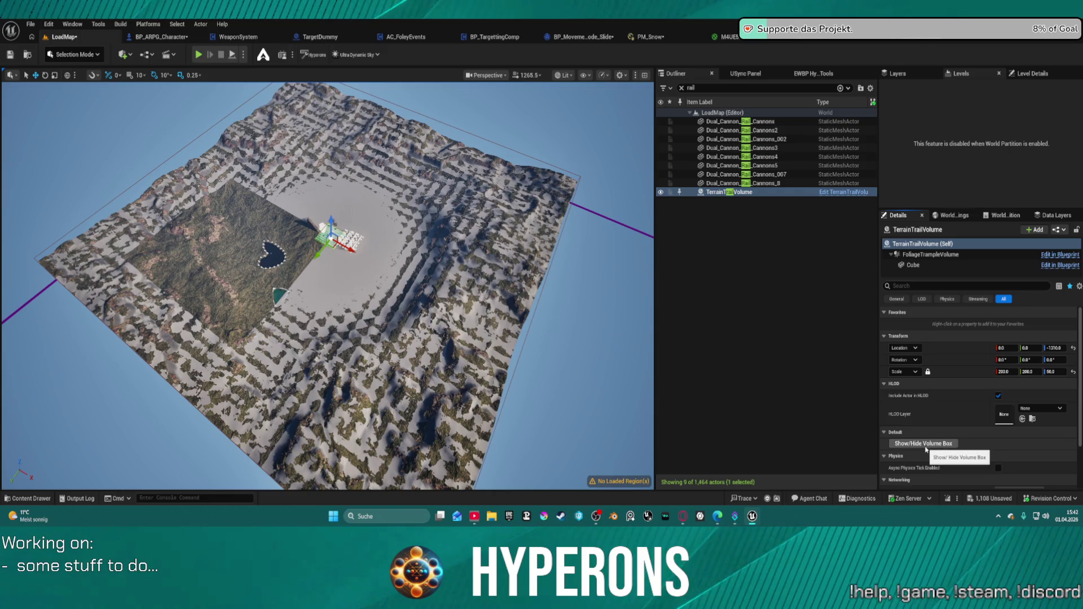
pyautogui.click(926, 446)
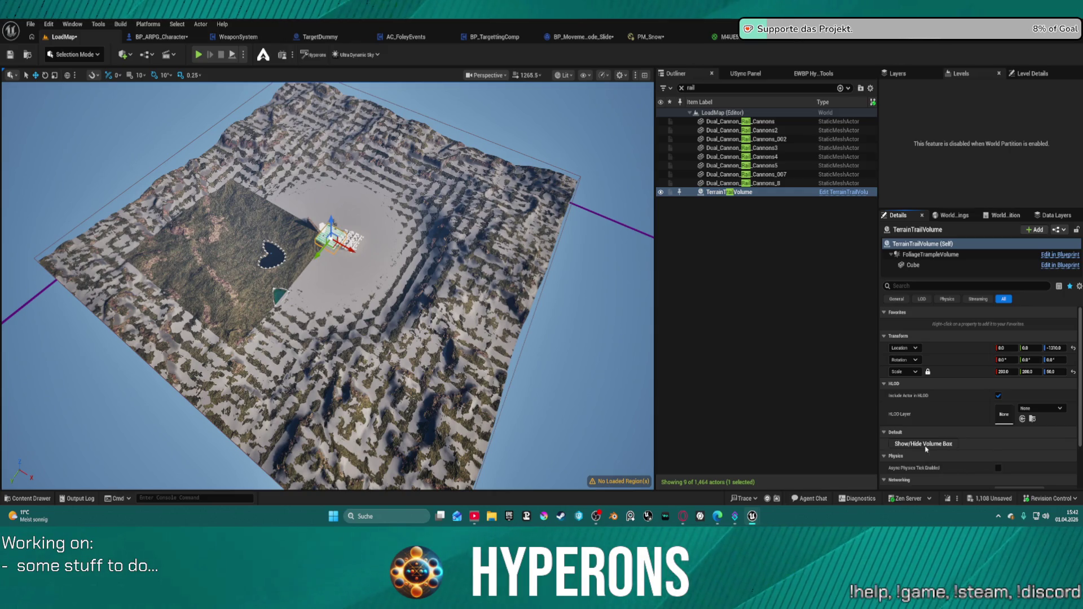
# Step: Deselect TerrainTrailVolume, clear the Outliner search, and bring up the Hyperons Editor Tool panel
pyautogui.click(735, 195)
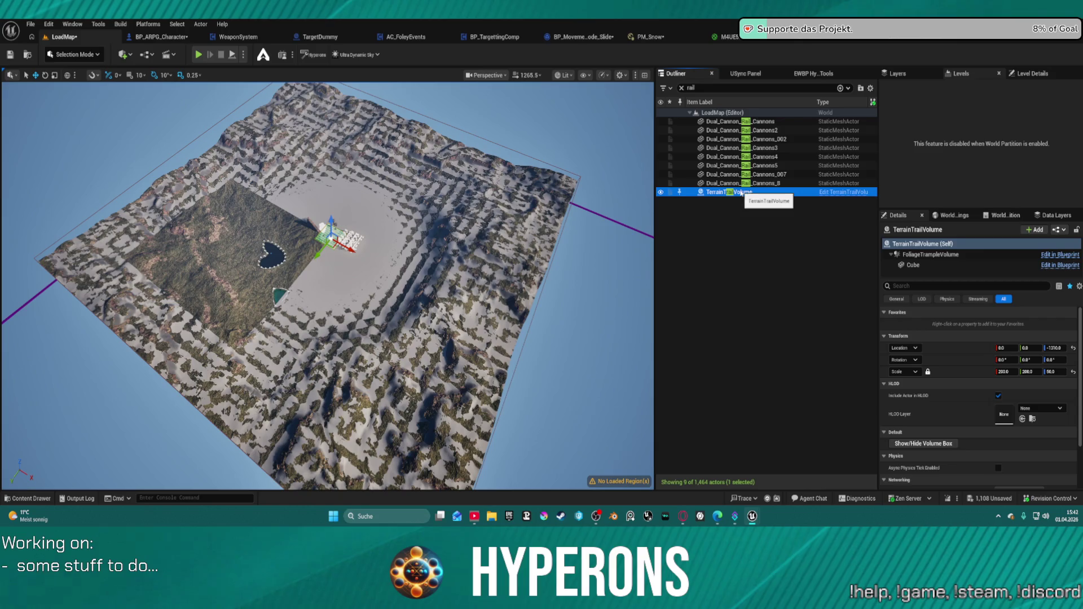
pyautogui.click(734, 254)
pyautogui.click(682, 88)
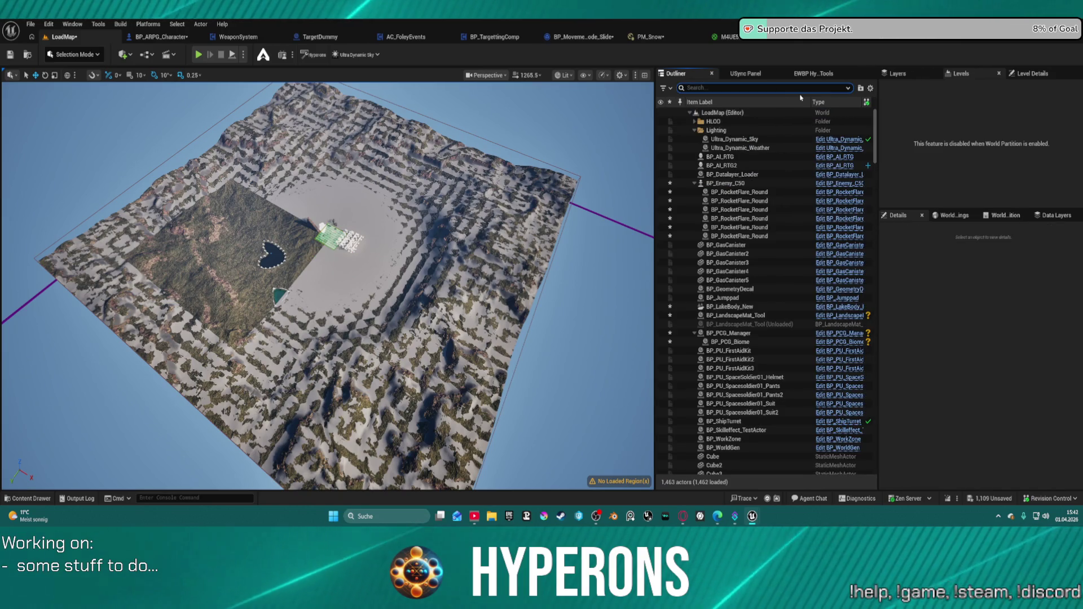
pyautogui.click(812, 73)
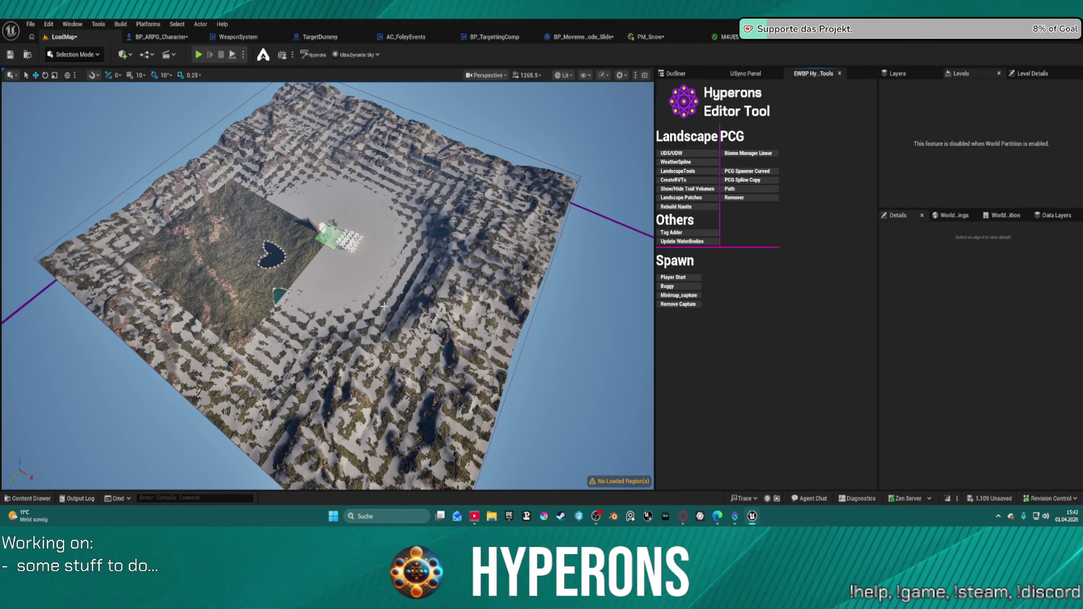
# Step: Undo the last selection change and filter the Outliner actor list by 'trail'
pyautogui.hotkey('ctrl', 'z')
pyautogui.hotkey('ctrl', 'z')
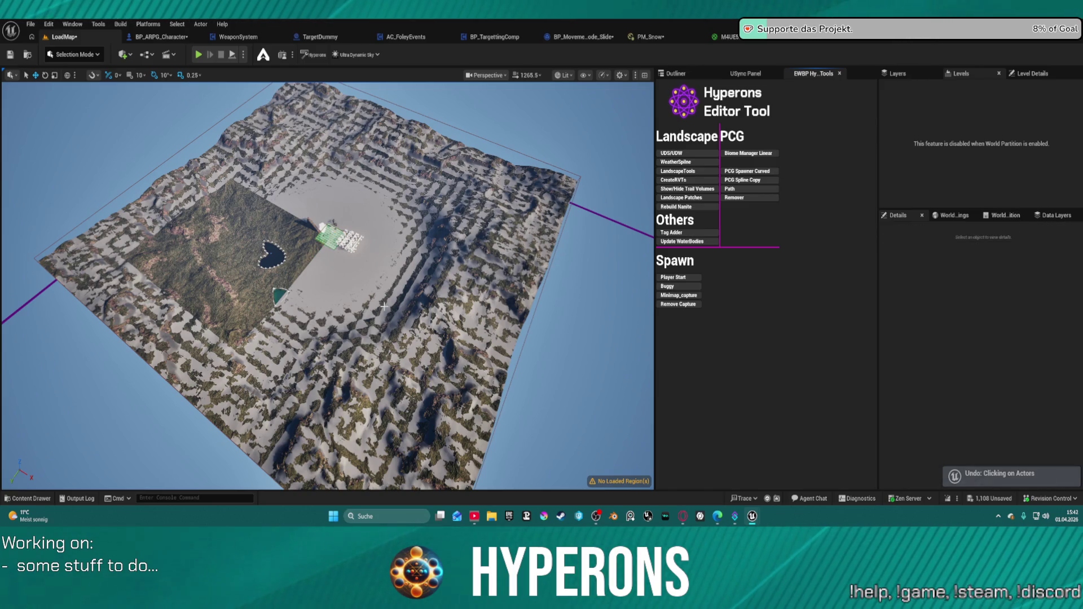
pyautogui.click(675, 73)
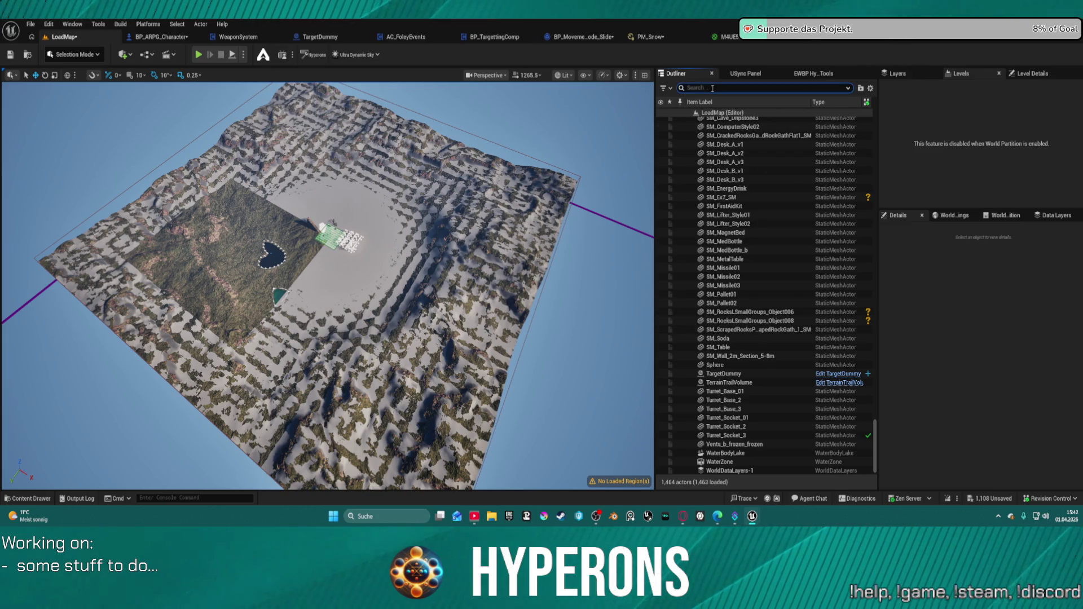
pyautogui.click(713, 88)
pyautogui.write('trail')
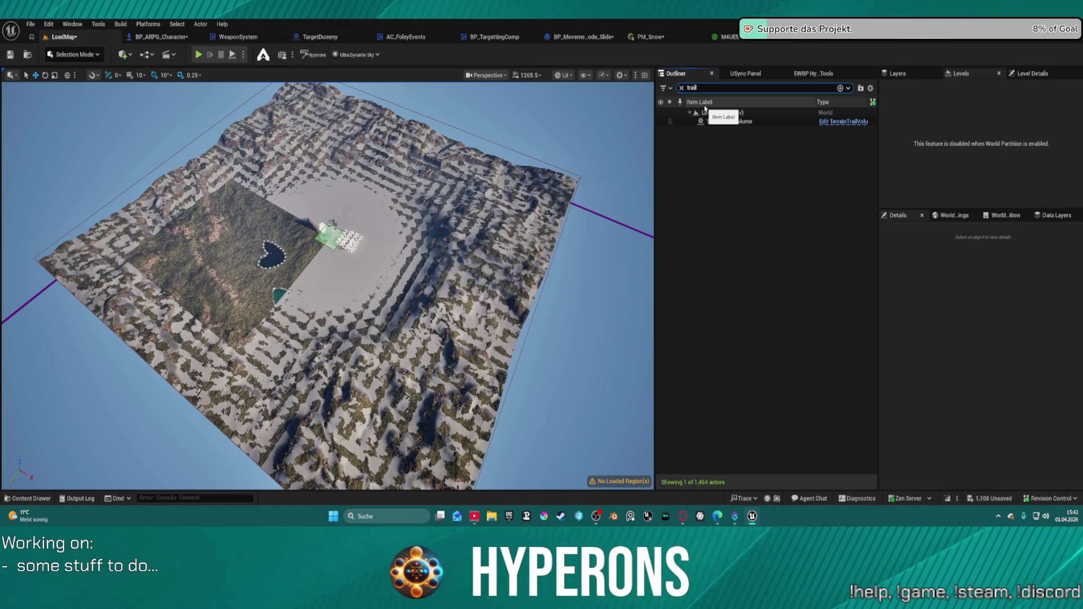
pyautogui.press('BackSpace')
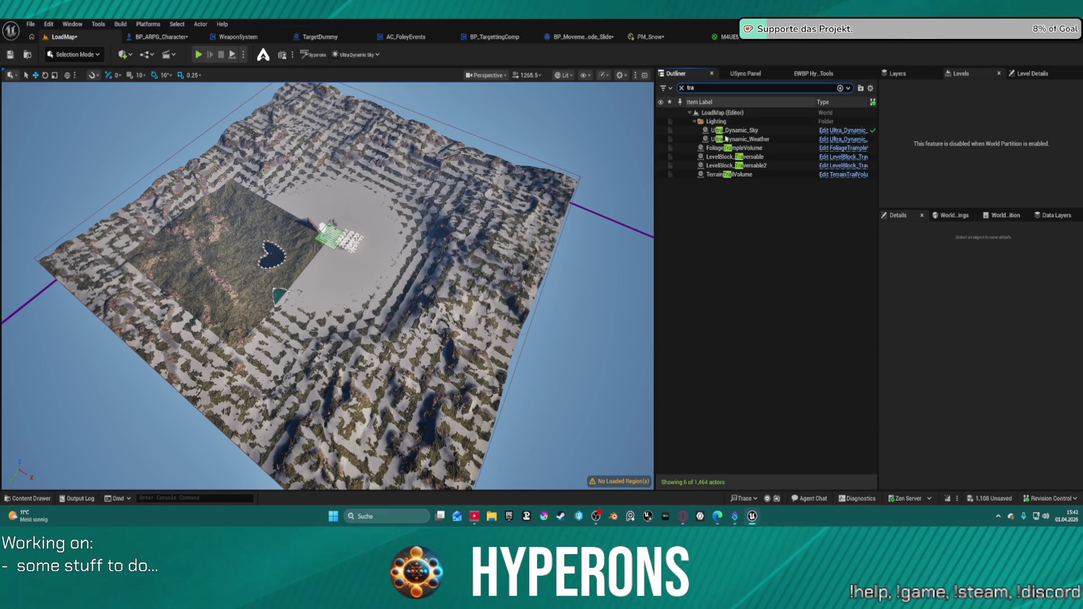
# Step: Select TerrainTrailVolume together with FoliageTrampleVolume in the Outliner
pyautogui.click(778, 176)
pyautogui.click(773, 165)
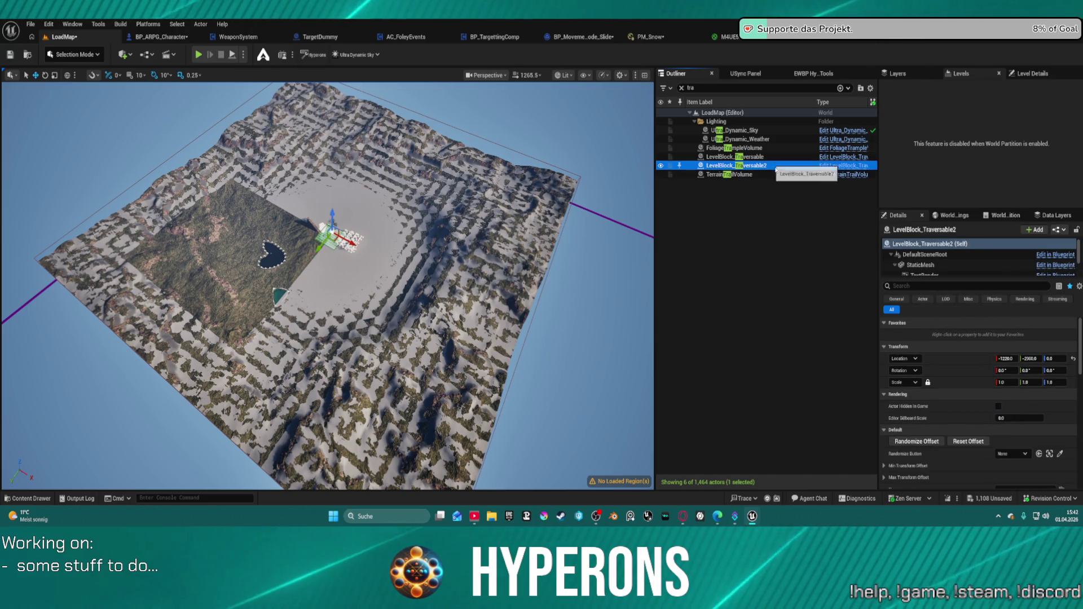
pyautogui.click(765, 175)
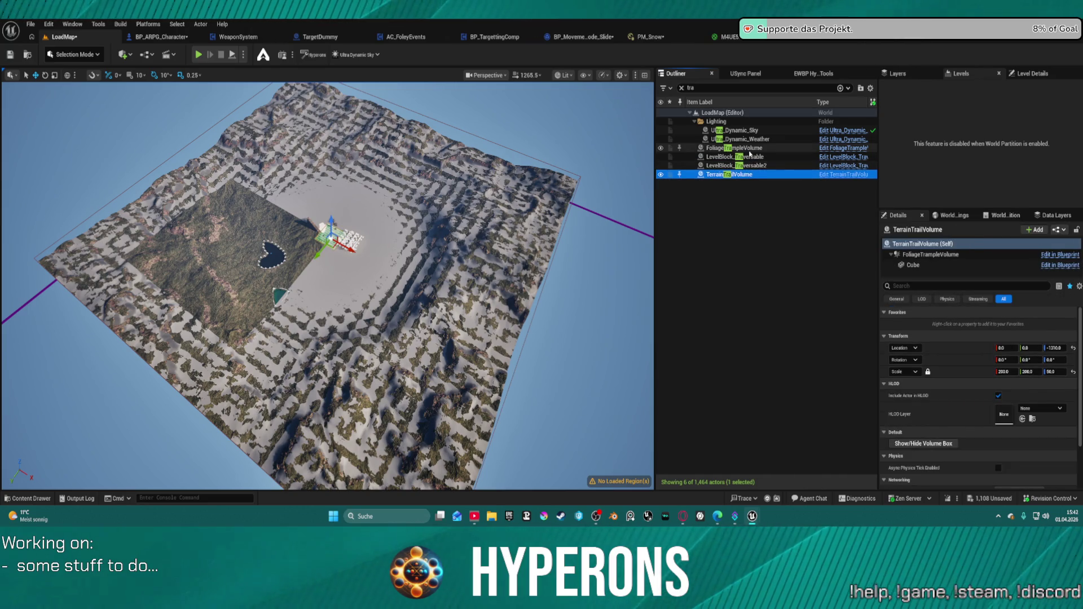
pyautogui.keyDown('ctrl'); pyautogui.click(763, 149); pyautogui.keyUp('ctrl')
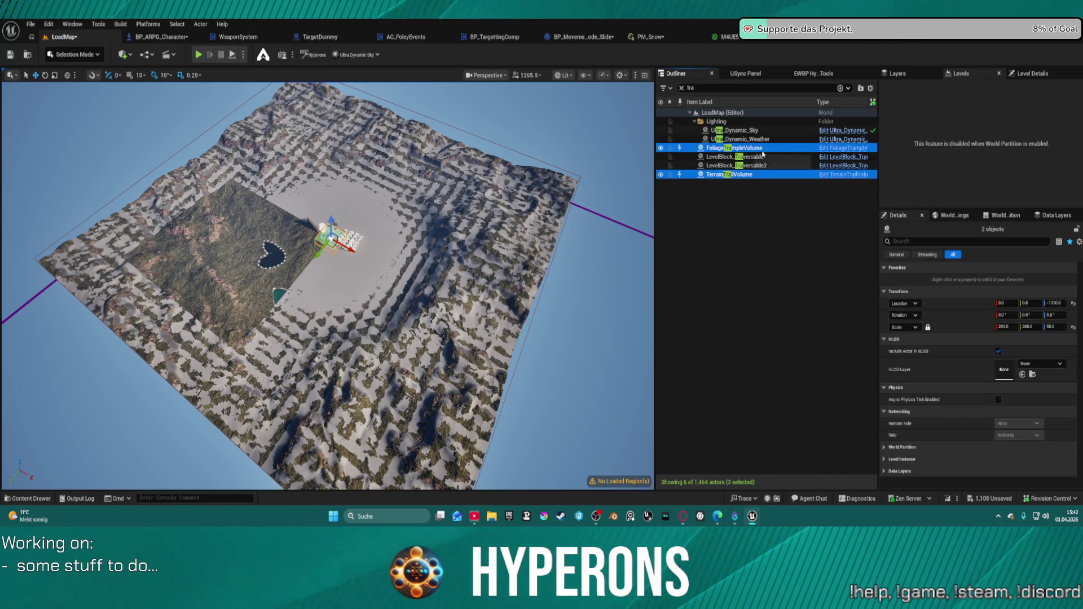
# Step: Refilter the Outliner to 'trail' so only TerrainTrailVolume is listed
pyautogui.click(701, 89)
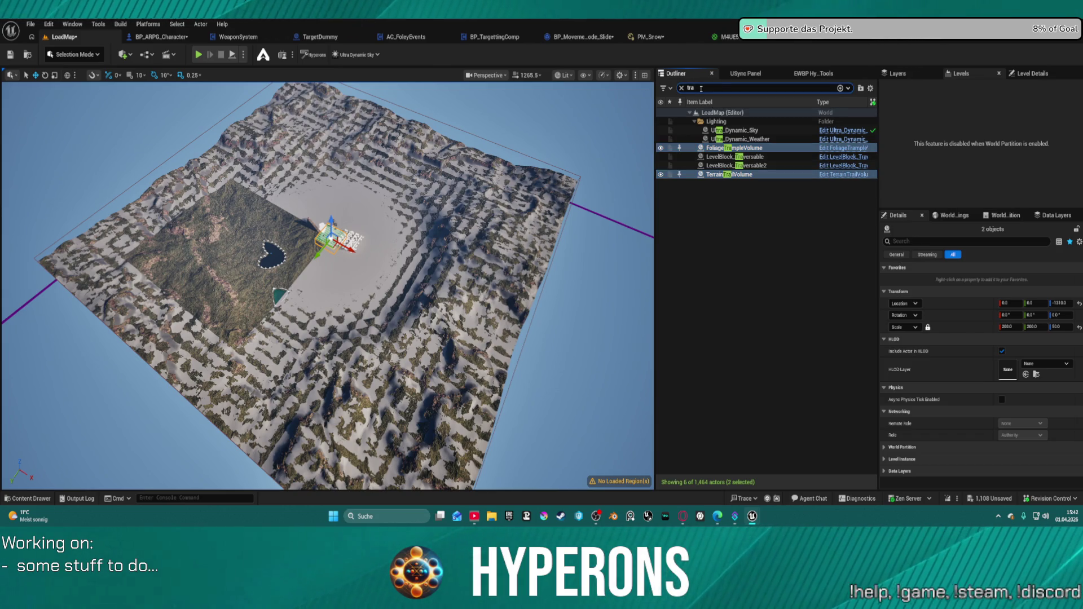
pyautogui.press('BackSpace')
pyautogui.press('BackSpace')
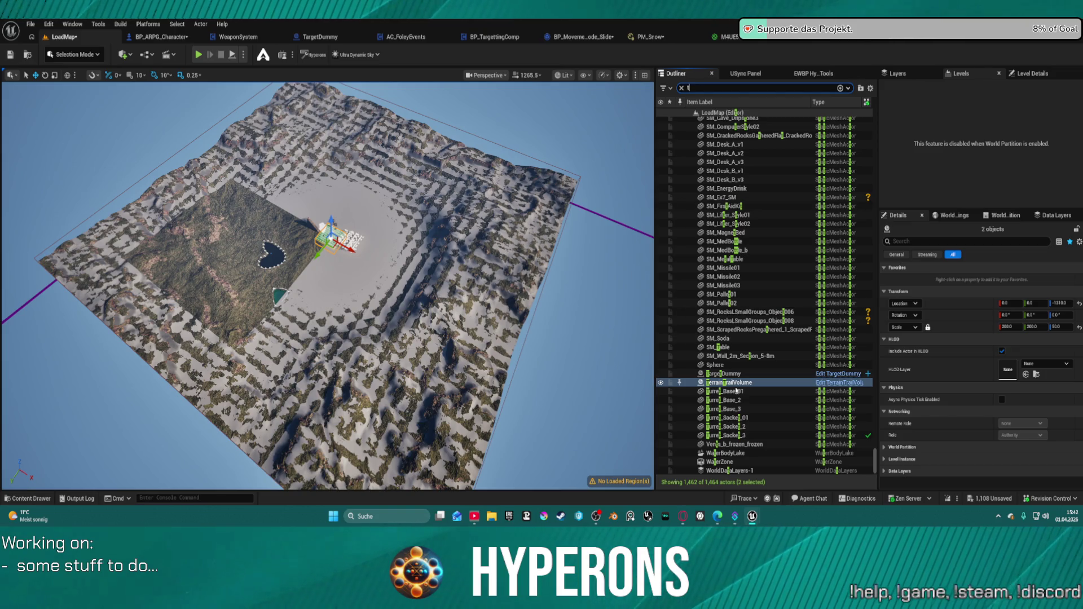
pyautogui.scroll(10, 761, 314)
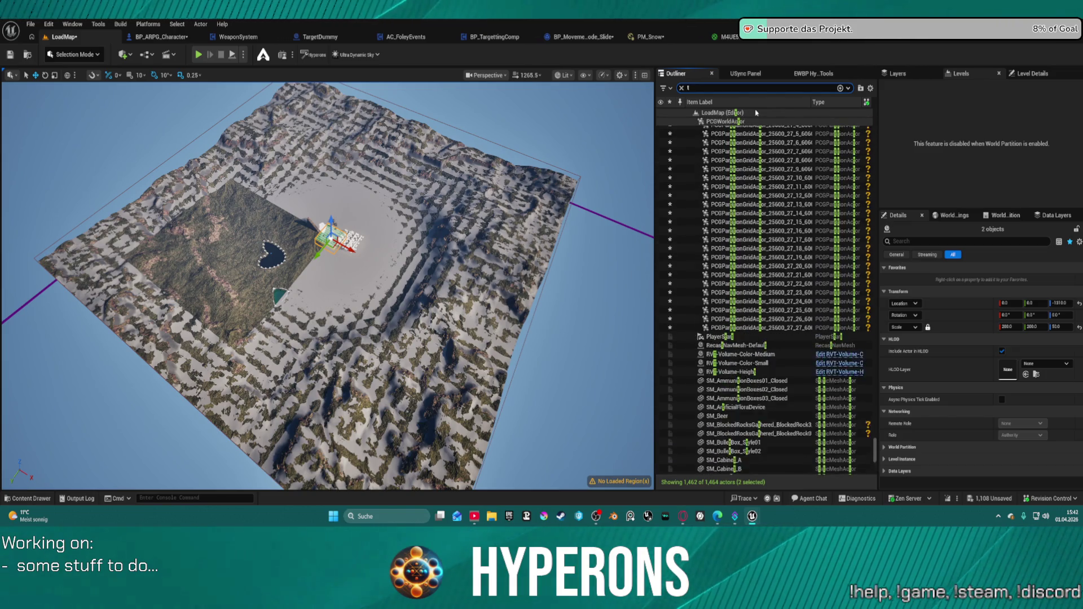
pyautogui.scroll(1, 779, 154)
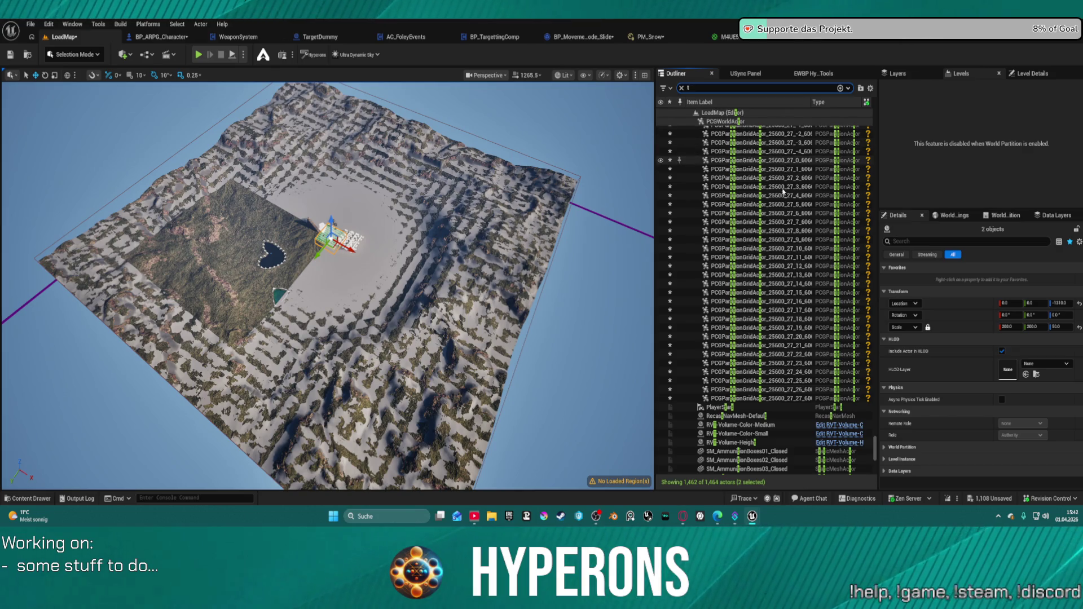
pyautogui.scroll(20, 782, 193)
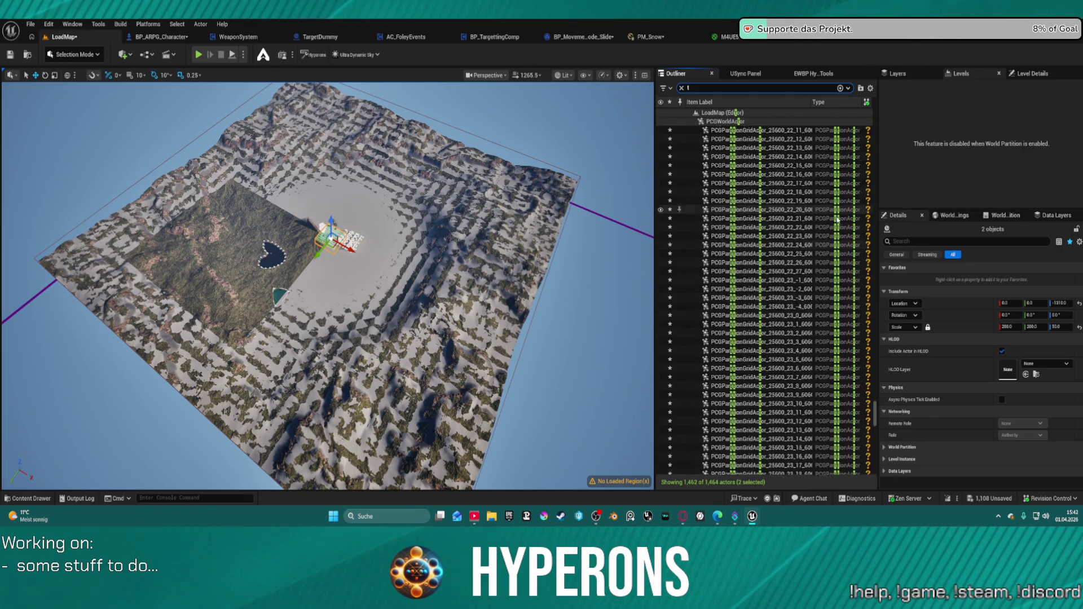
pyautogui.scroll(20, 837, 219)
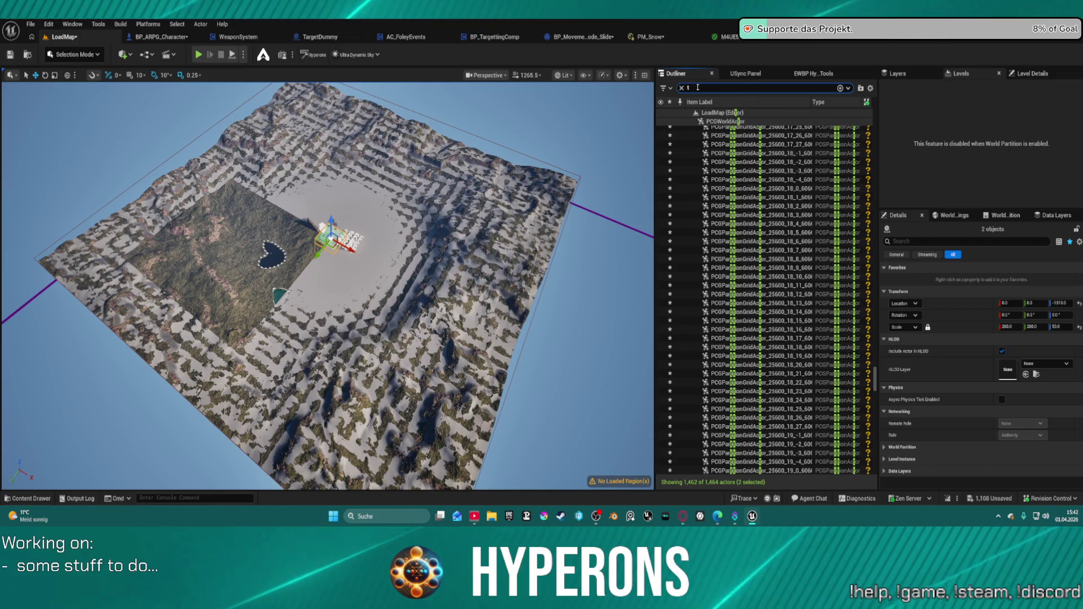
pyautogui.write('rail')
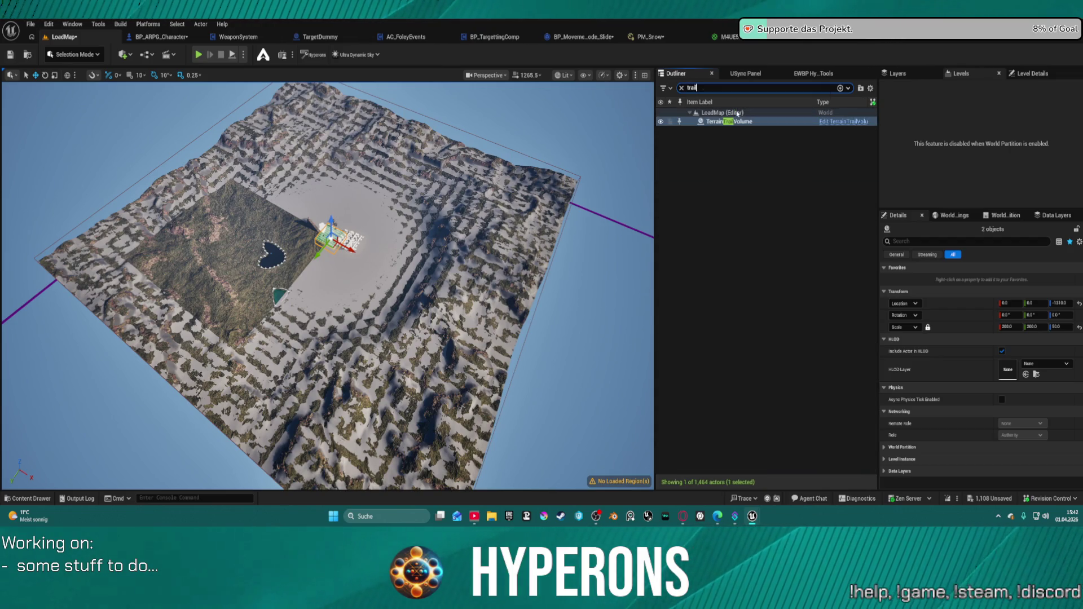
pyautogui.press('Return')
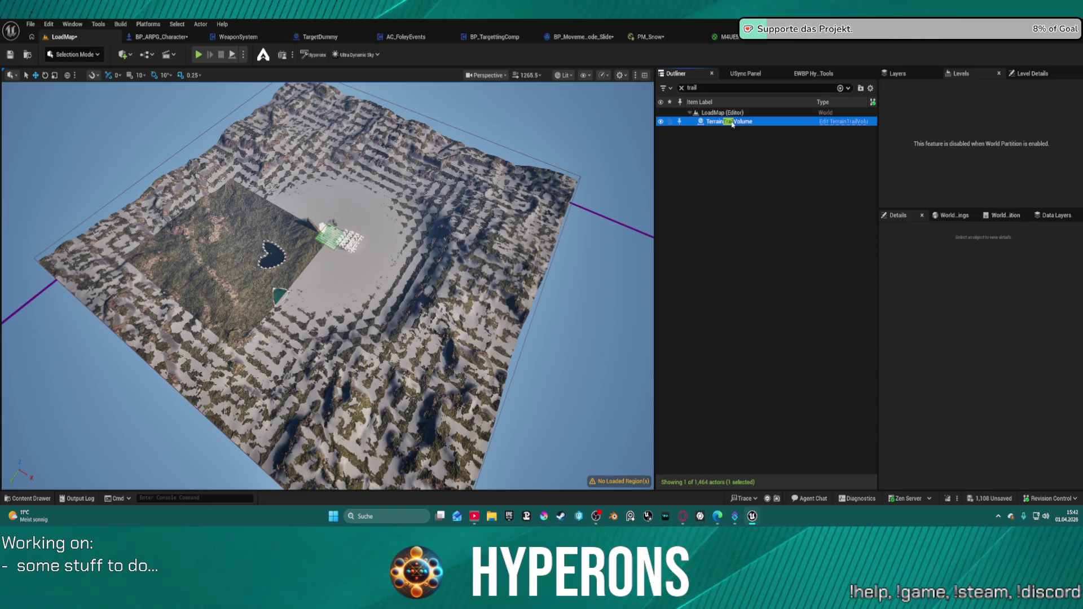
# Step: Inspect the volume's components, including FoliageTrampleVolume and the Cube mesh
pyautogui.click(934, 444)
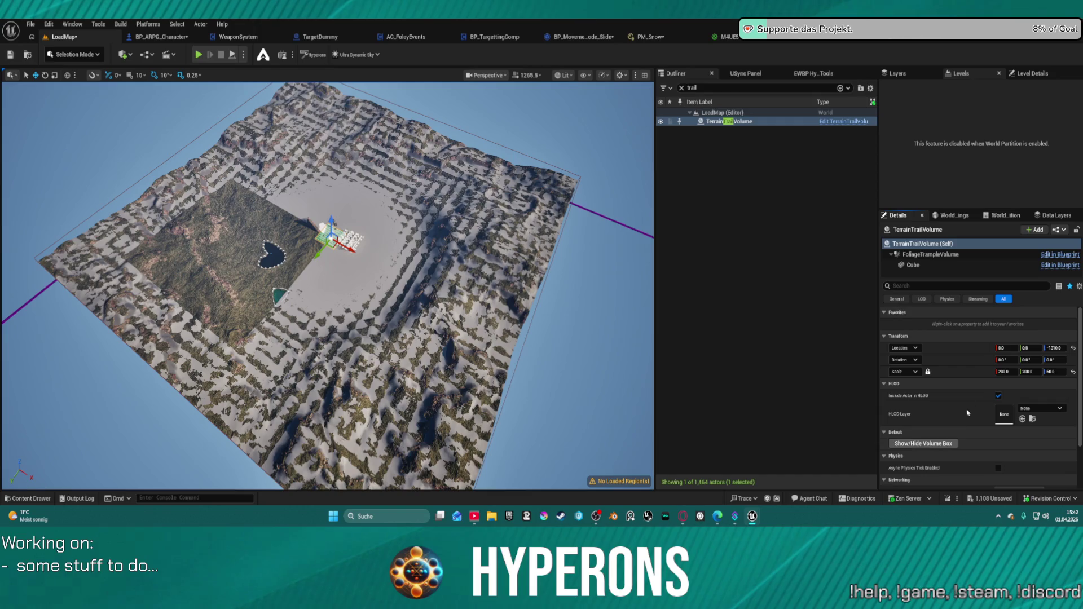
pyautogui.click(931, 255)
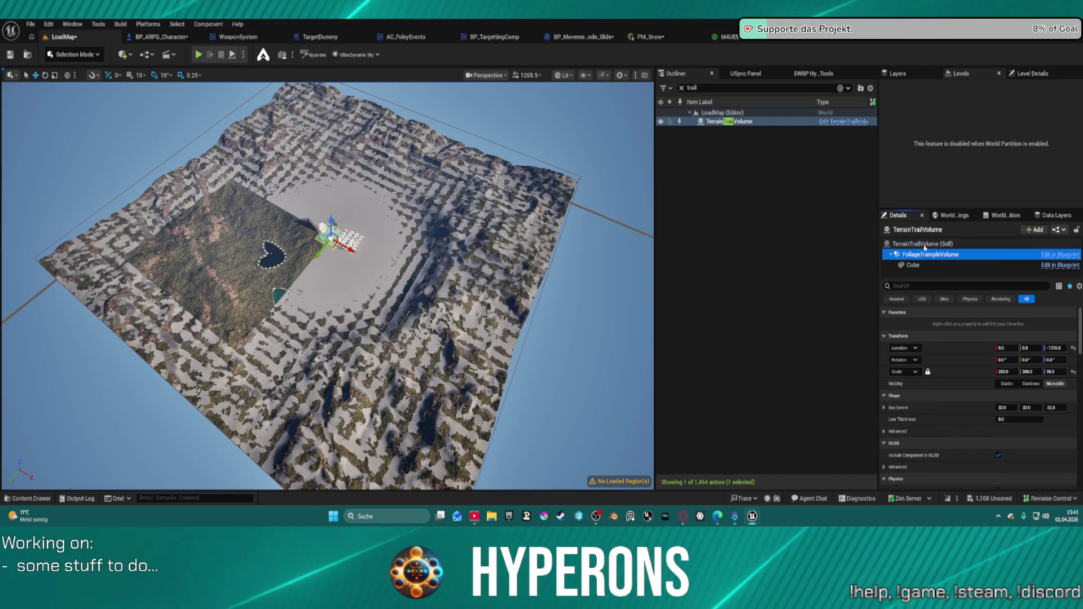
pyautogui.click(922, 244)
pyautogui.click(912, 265)
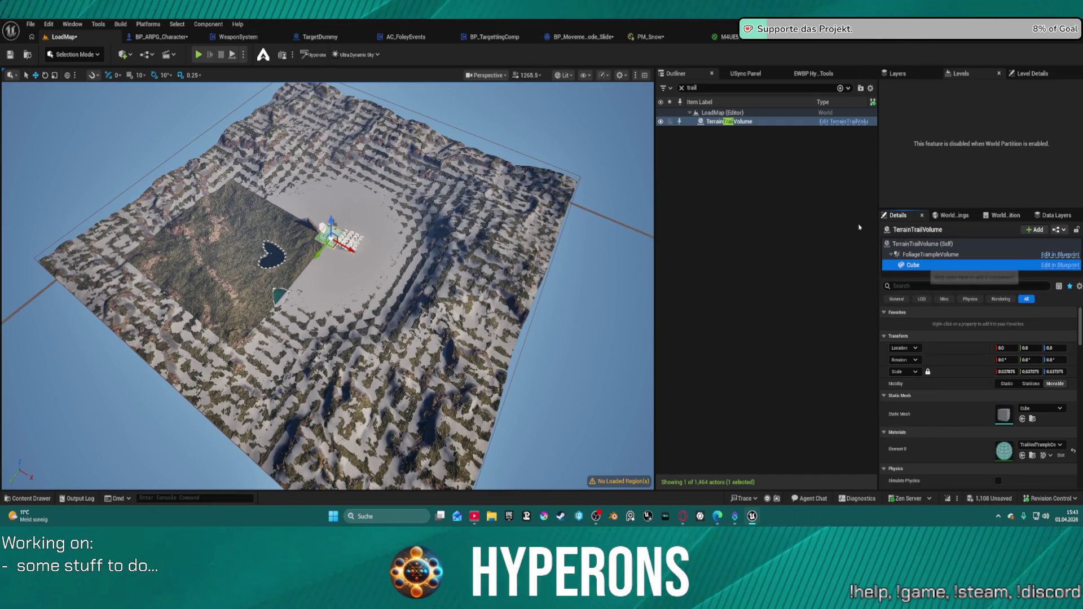
# Step: Search for FoliageTrampleVolume, review its Details, then clear the Outliner search
pyautogui.click(702, 90)
pyautogui.press('BackSpace')
pyautogui.press('BackSpace')
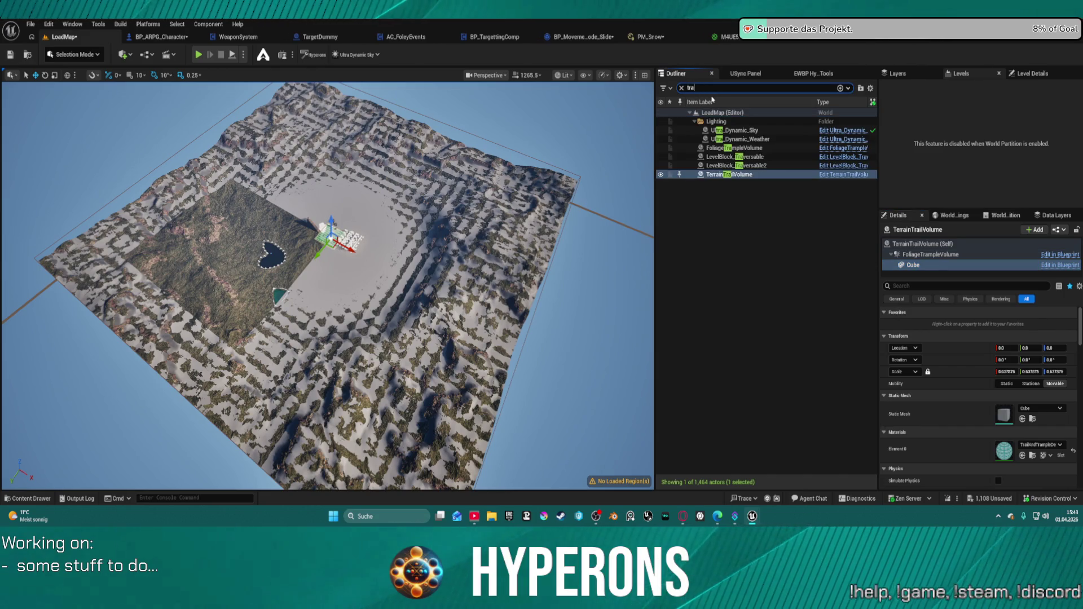
pyautogui.write('mpl')
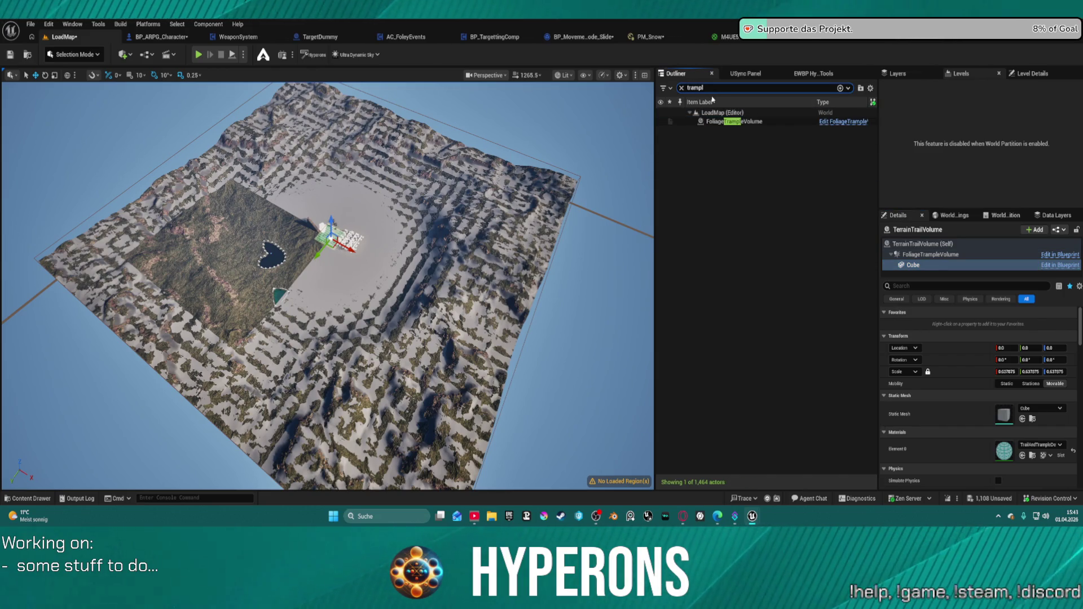
pyautogui.click(748, 123)
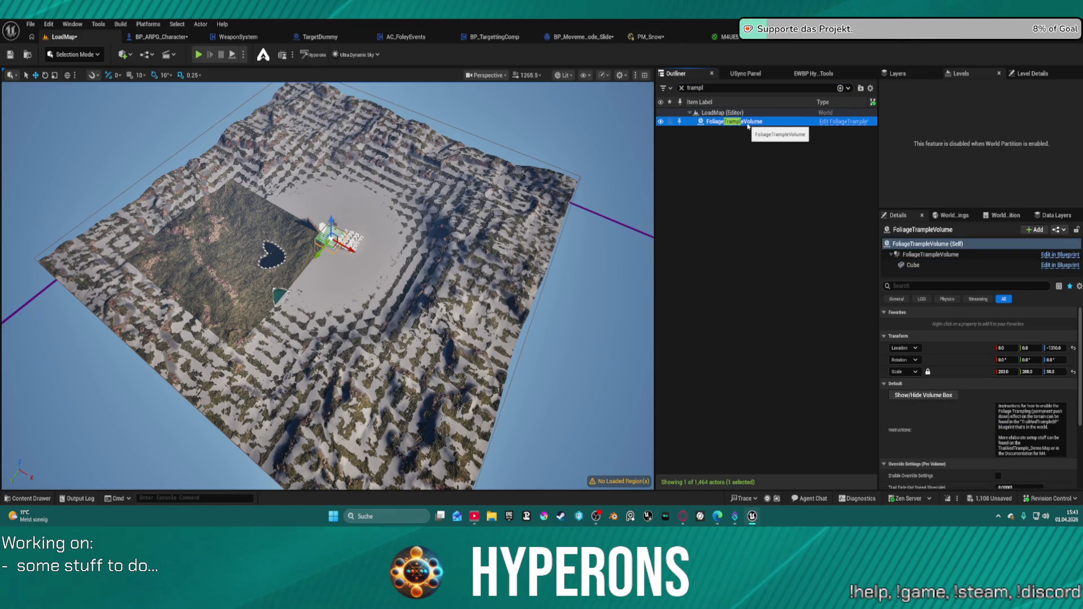
pyautogui.scroll(-2, 986, 464)
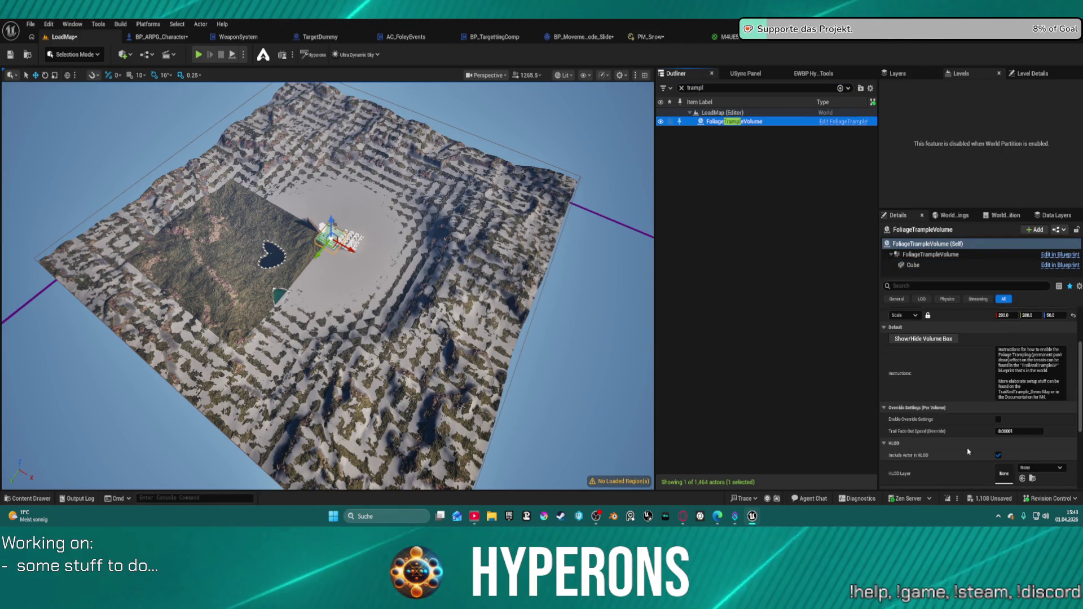
pyautogui.click(688, 87)
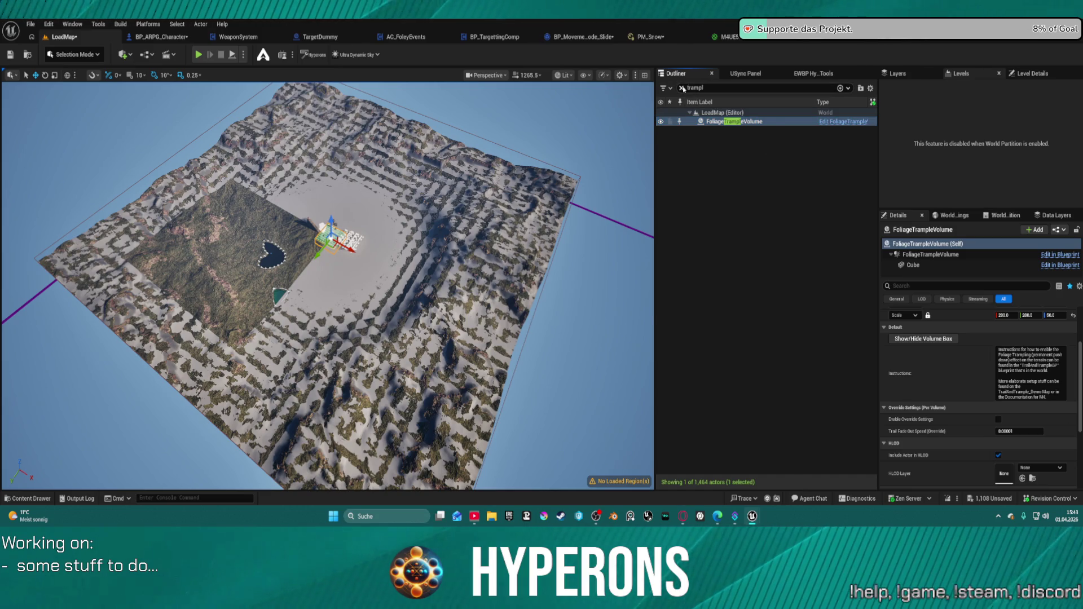
pyautogui.click(683, 88)
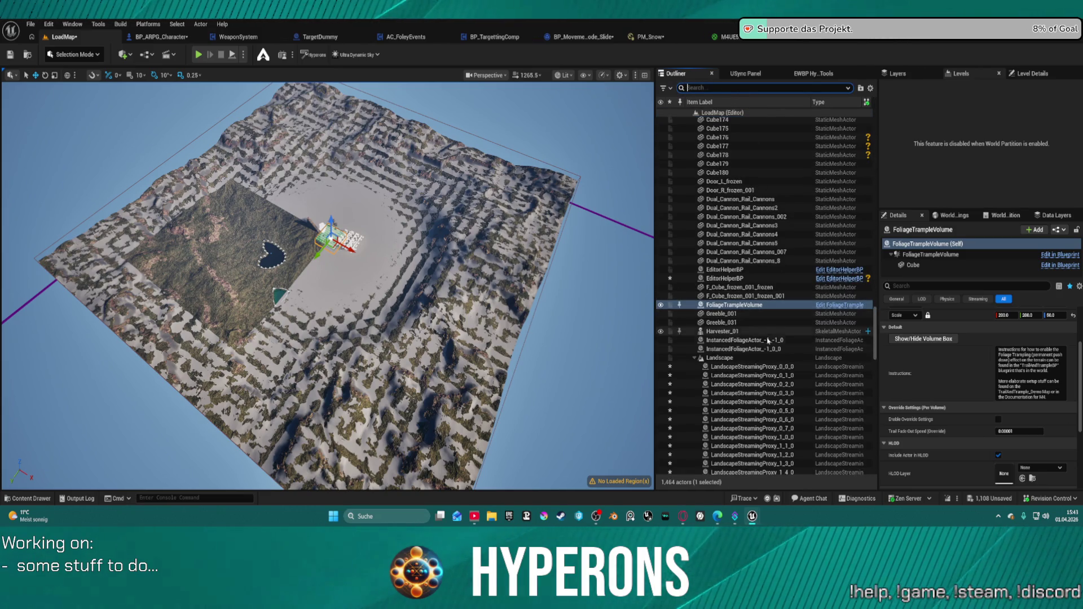
# Step: Delete both EditorHelperBP actors and the old FoliageTrampleVolume
pyautogui.click(731, 270)
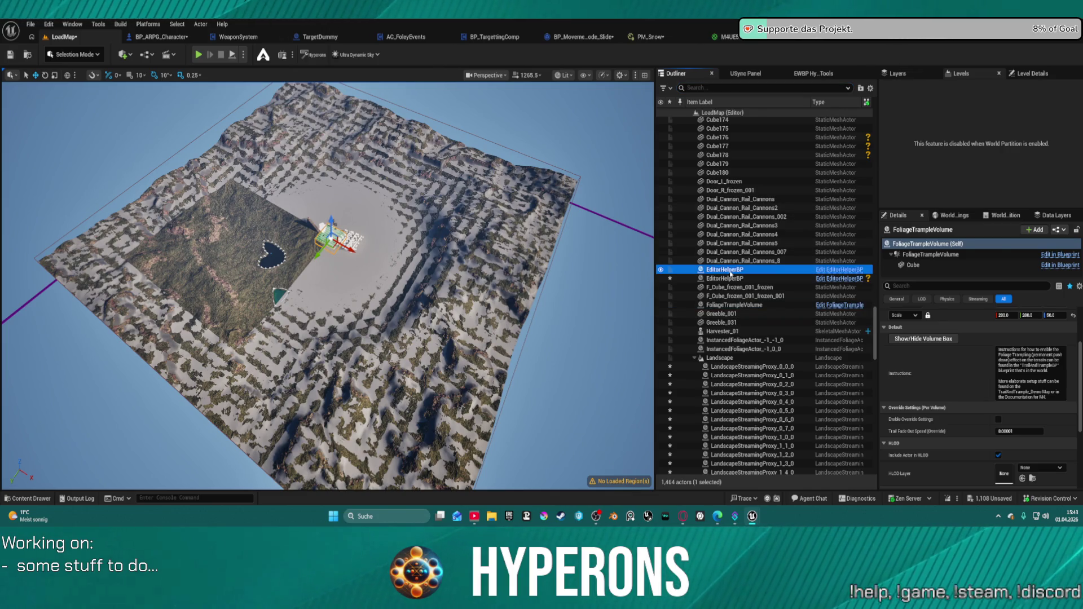
pyautogui.keyDown('ctrl'); pyautogui.click(728, 278); pyautogui.keyUp('ctrl')
pyautogui.press('Delete')
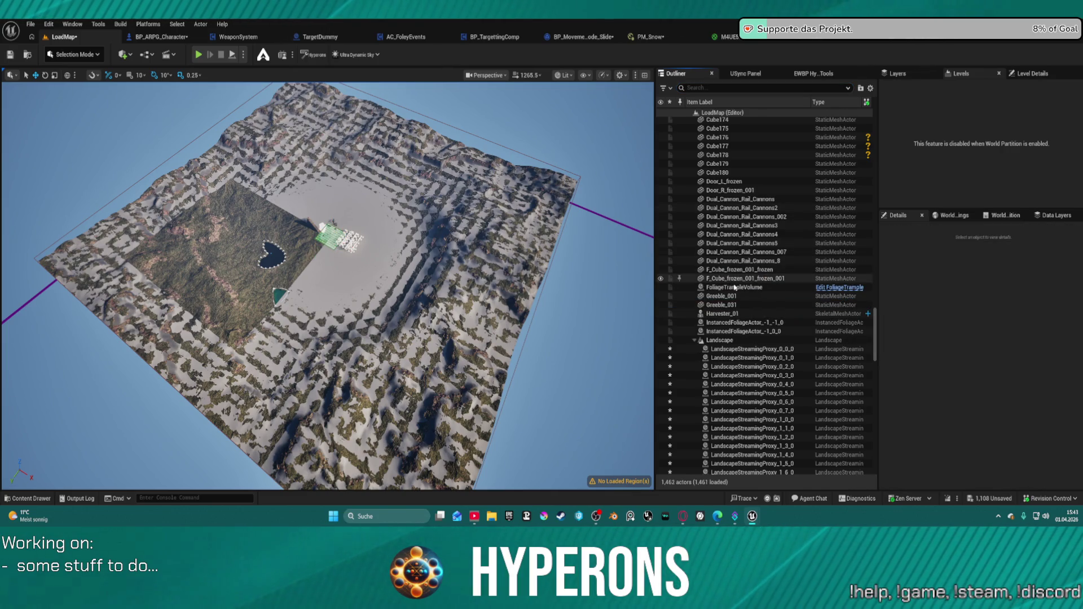
pyautogui.click(734, 288)
pyautogui.press('Delete')
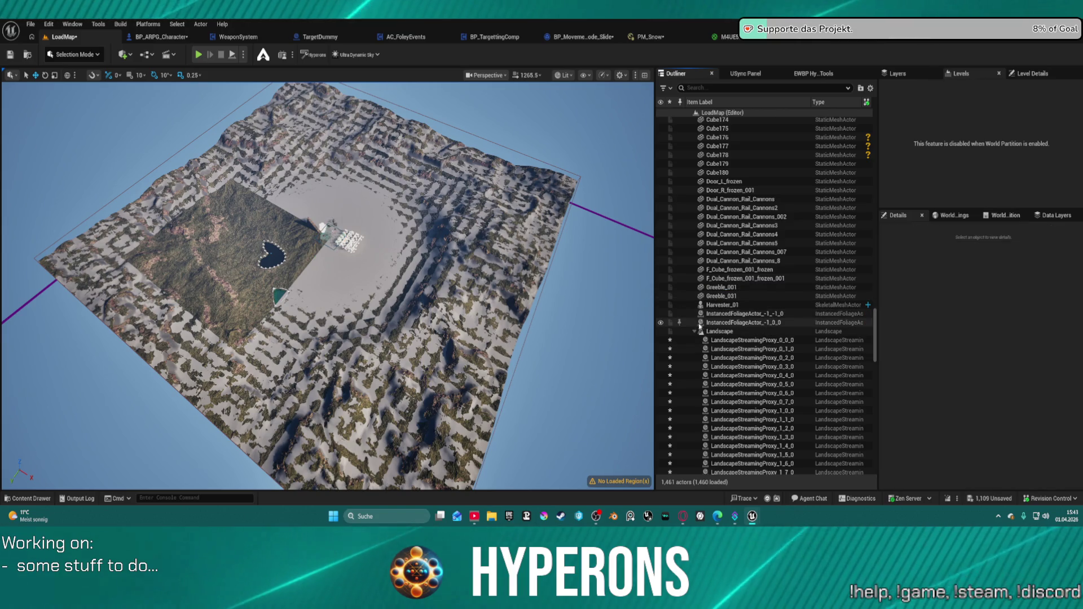
# Step: Collapse the BP_PCG_Manager and BP_Enemy_C50 children in the Outliner
pyautogui.scroll(20, 753, 148)
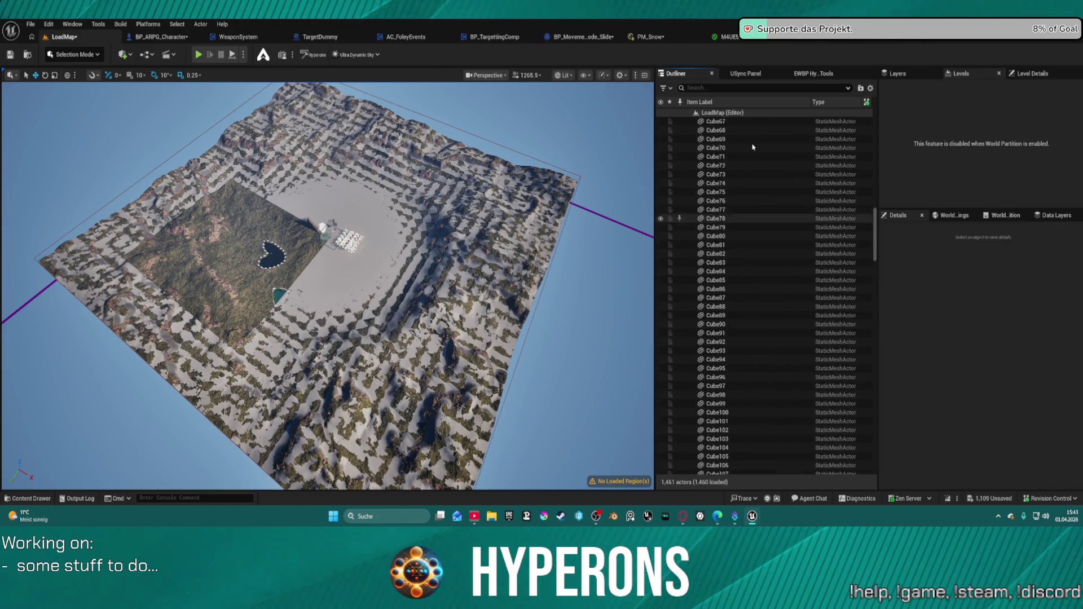
pyautogui.scroll(20, 753, 148)
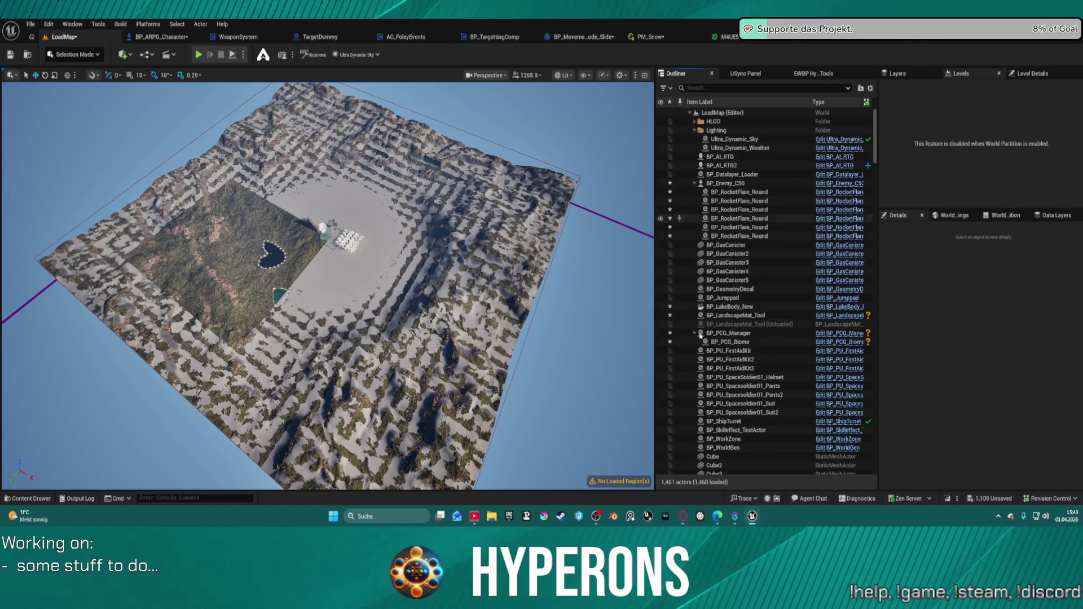
pyautogui.click(695, 334)
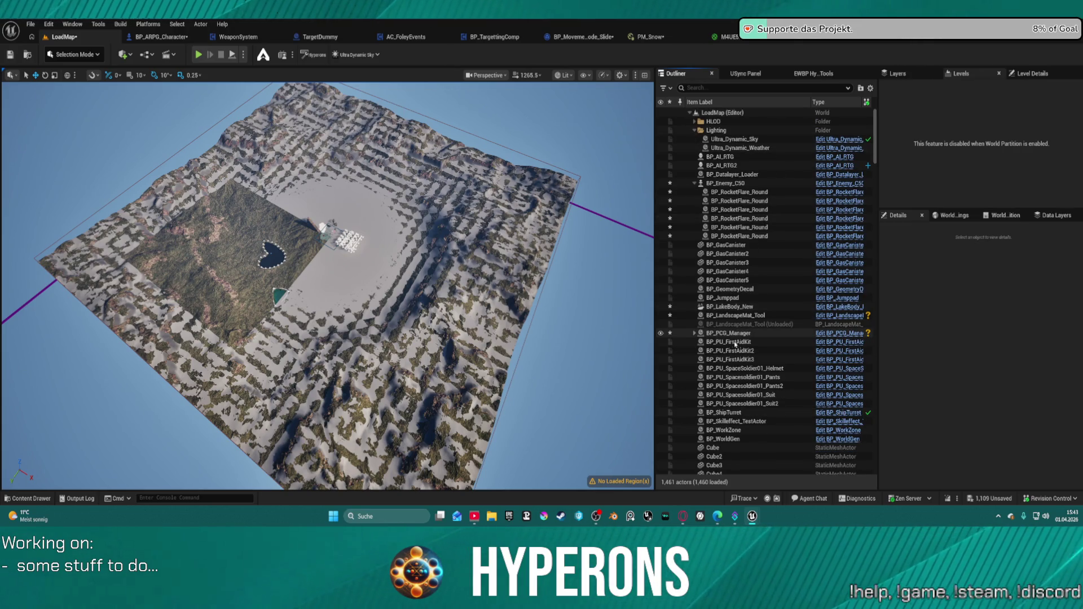
pyautogui.click(695, 184)
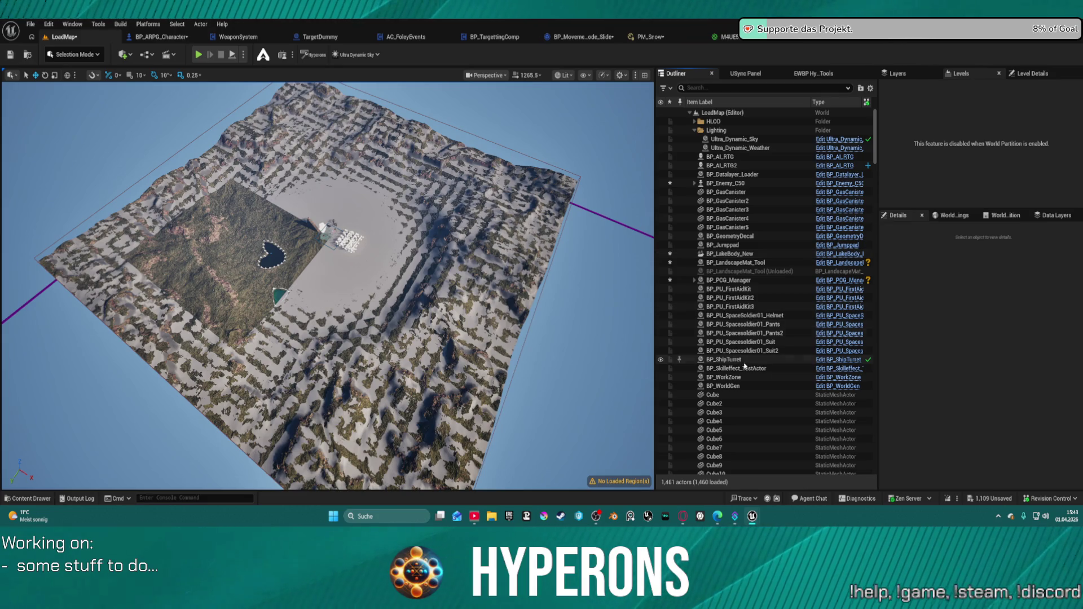
pyautogui.scroll(-5, 729, 406)
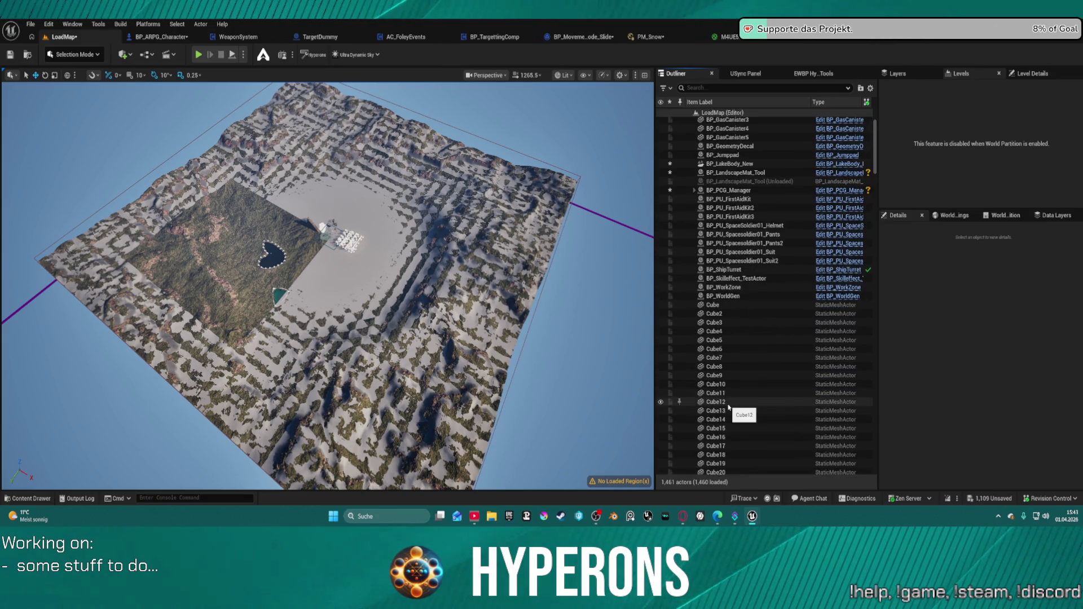
pyautogui.scroll(-20, 728, 406)
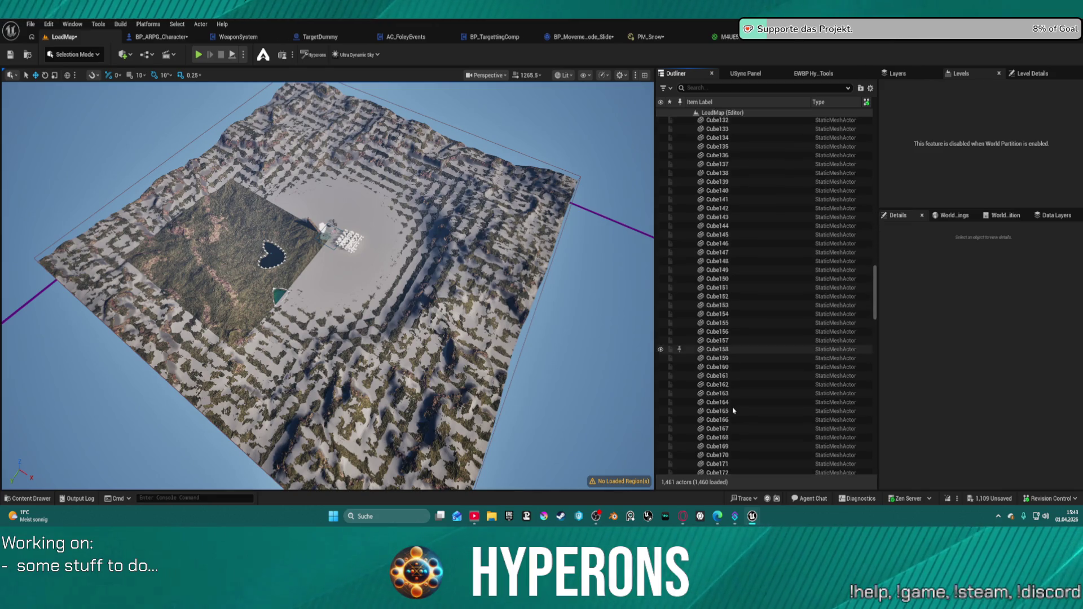
pyautogui.scroll(-20, 733, 411)
pyautogui.scroll(15, 752, 421)
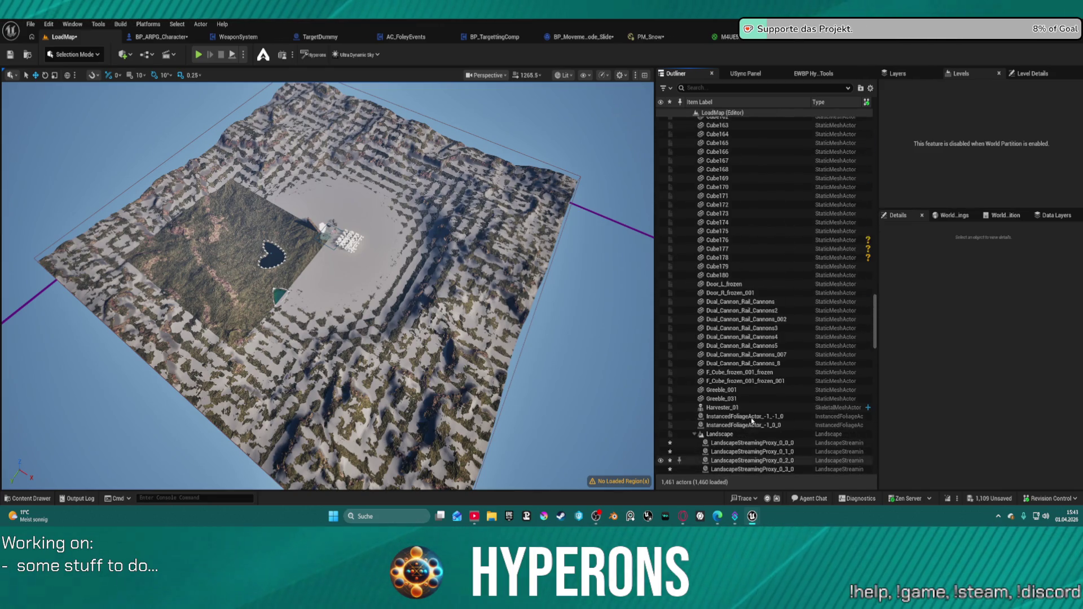
pyautogui.scroll(1, 761, 403)
# Step: Filter by 'trai', delete TerrainTrailVolume, clear the filter and show the Hyperons tool panel
pyautogui.click(724, 88)
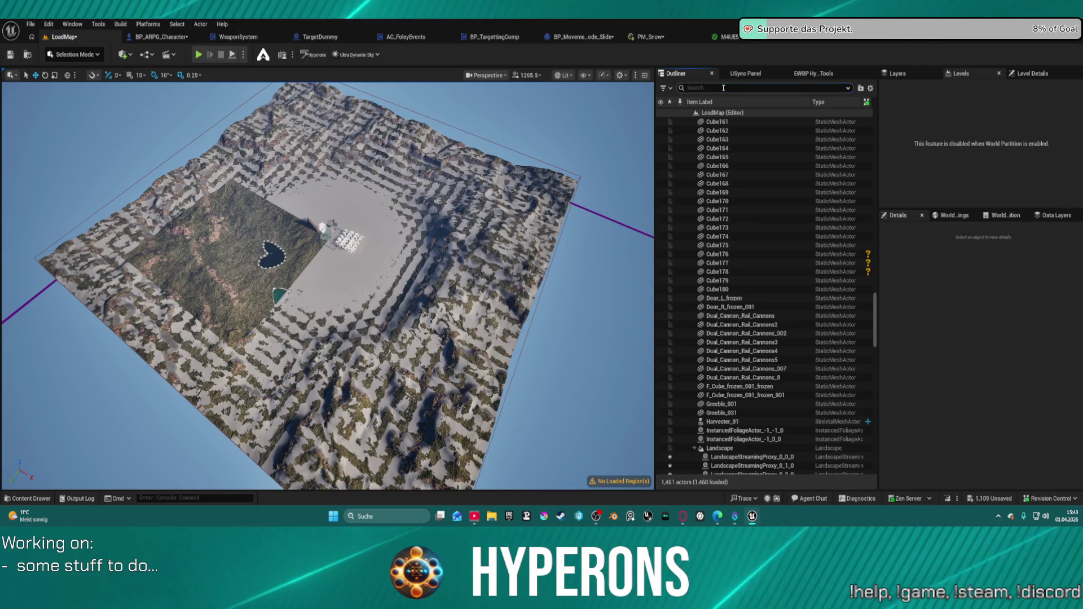
pyautogui.write('tram')
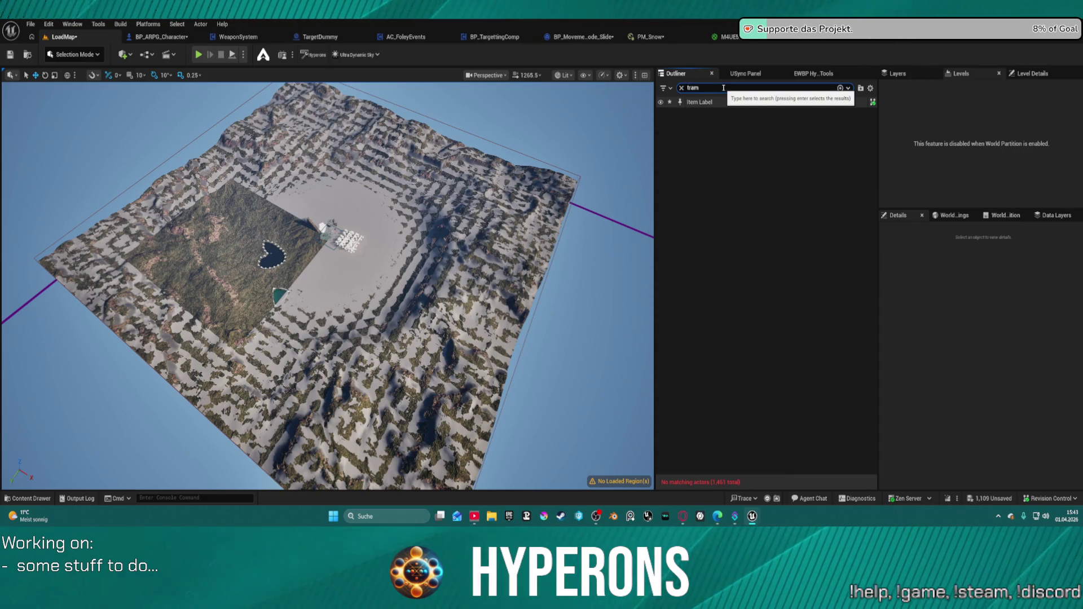
pyautogui.press('BackSpace')
pyautogui.press('BackSpace')
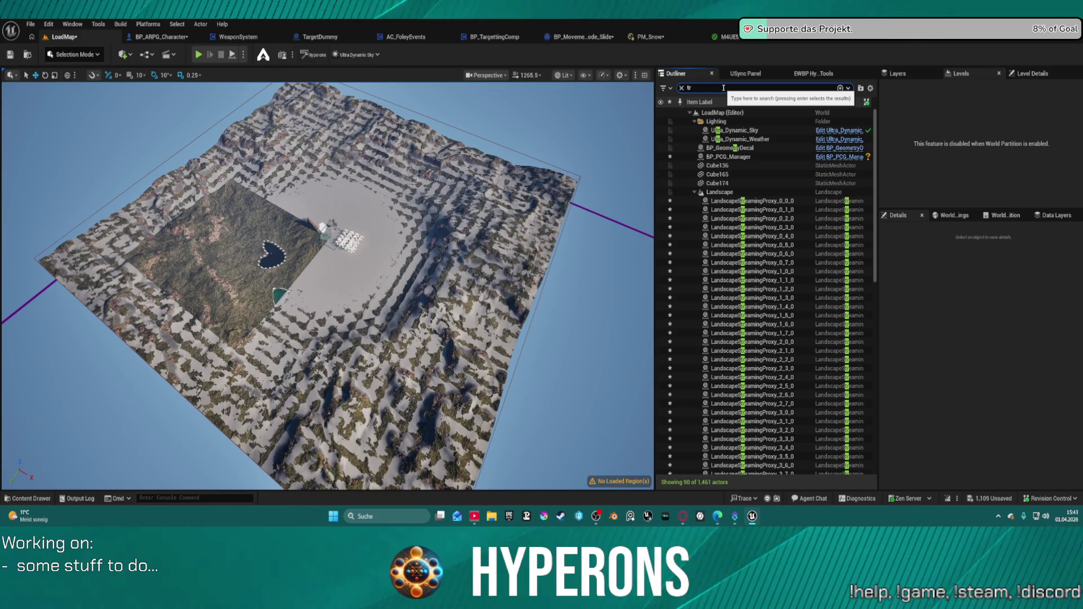
pyautogui.write('ai')
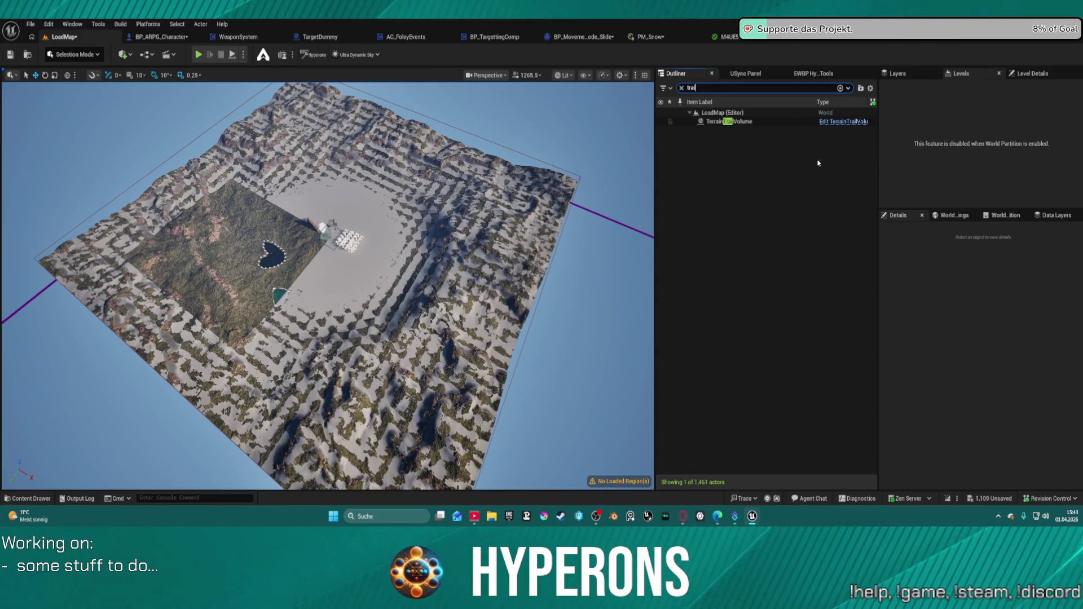
pyautogui.click(743, 122)
pyautogui.press('Delete')
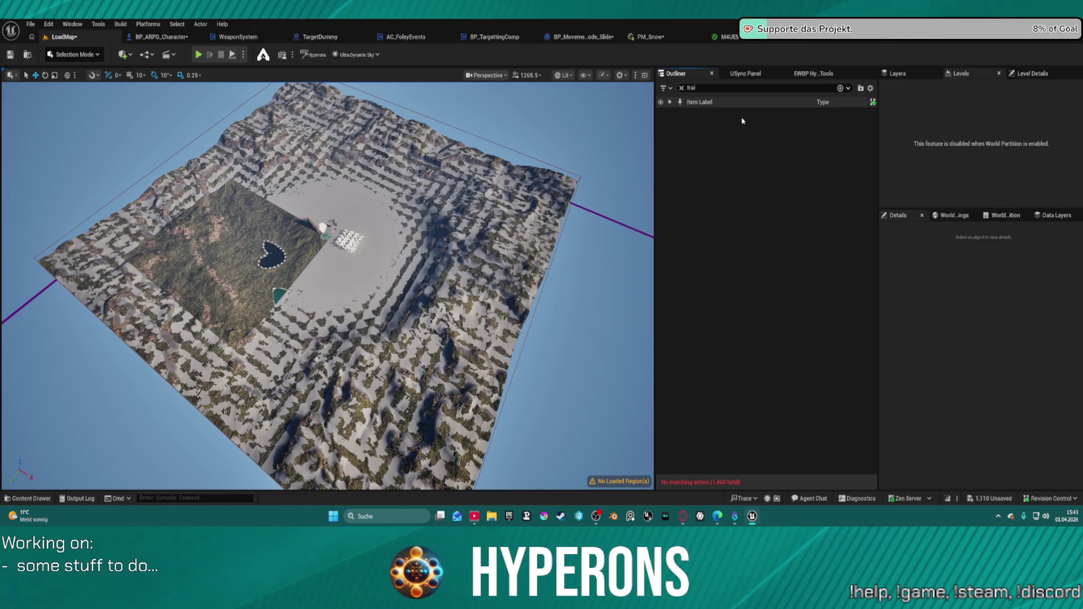
pyautogui.click(681, 88)
pyautogui.click(814, 74)
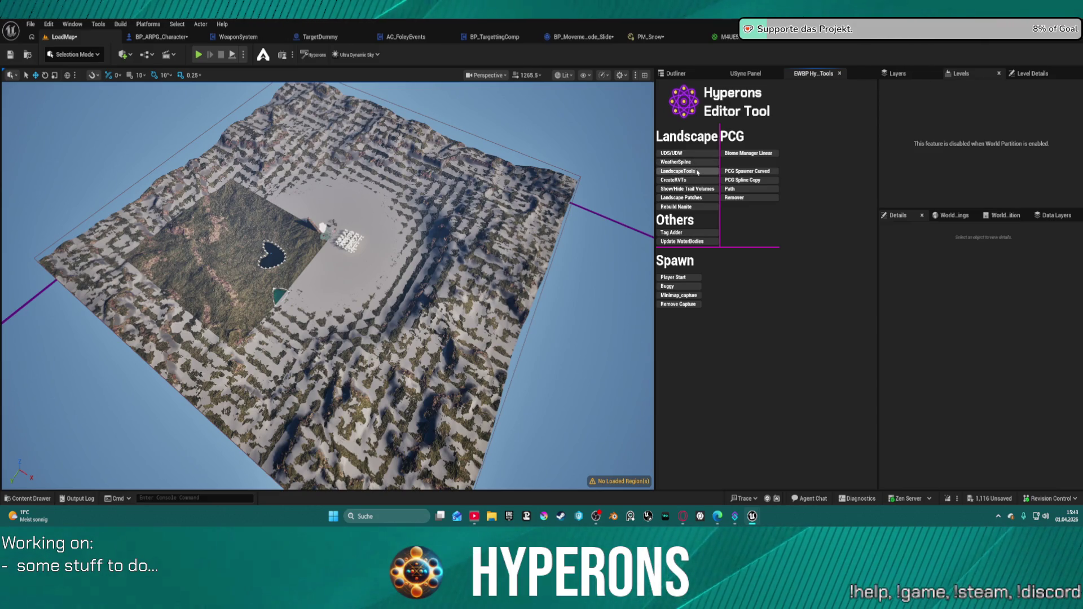
# Step: Back in the Outliner, inspect the new BP_WorldGen, BP_WorkZone and BP_LandscapeMat_Tool actors
pyautogui.click(677, 74)
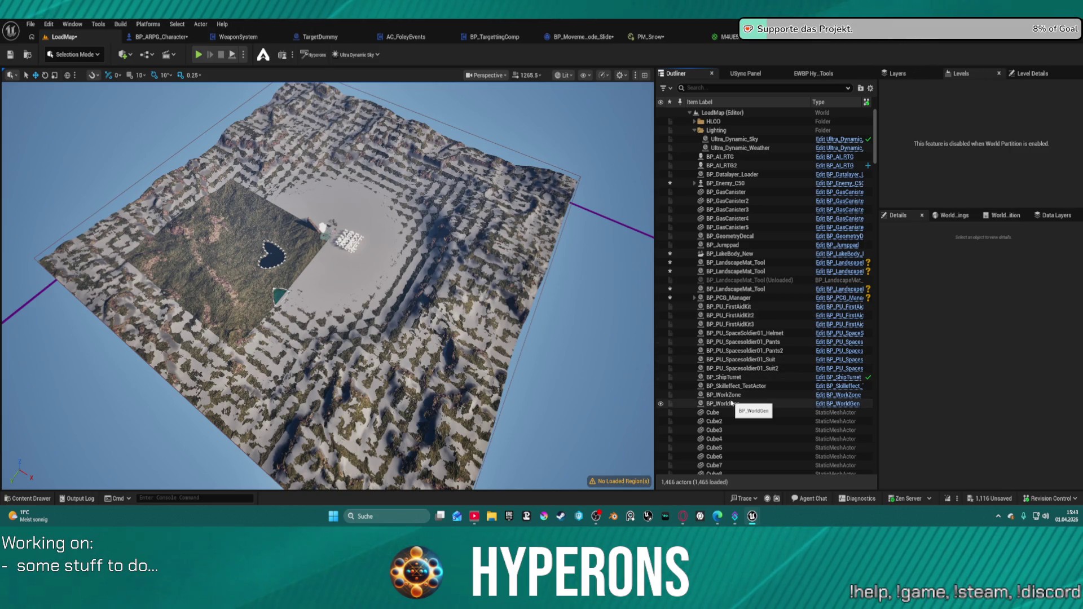
pyautogui.click(731, 404)
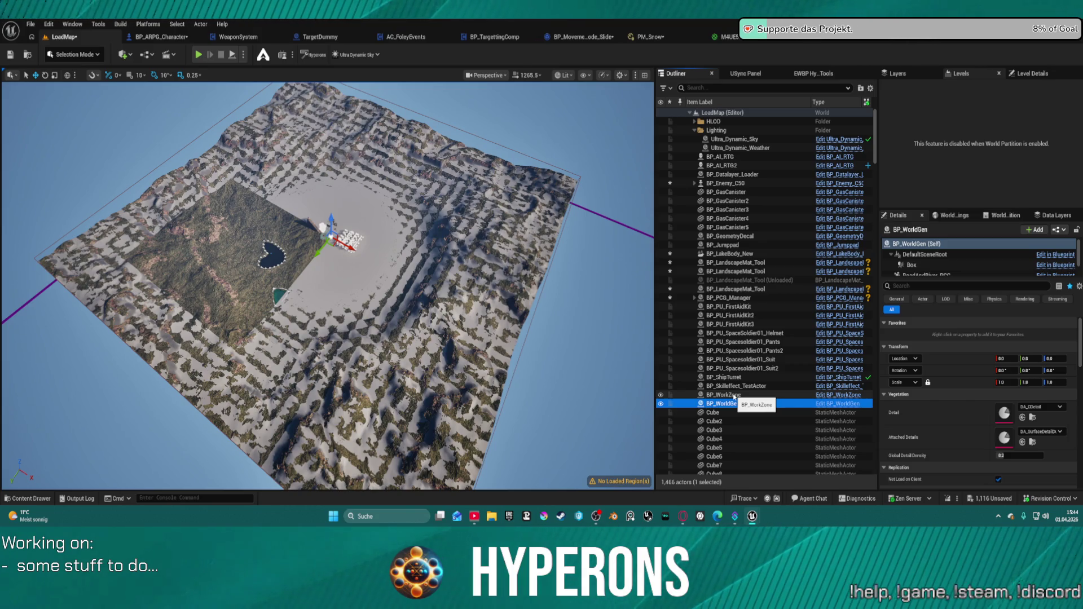
pyautogui.click(737, 397)
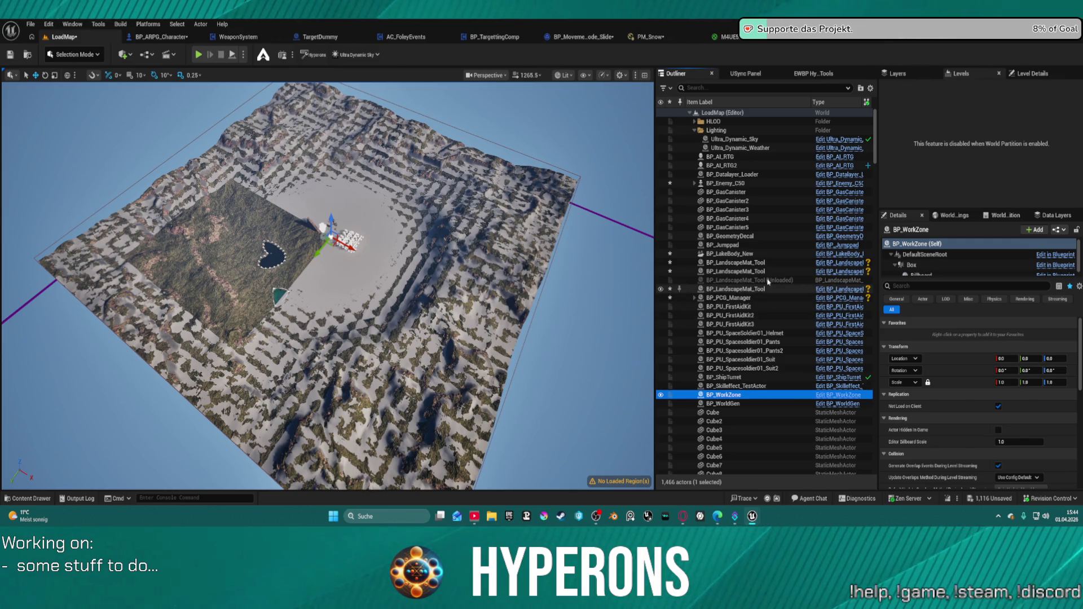
pyautogui.click(725, 273)
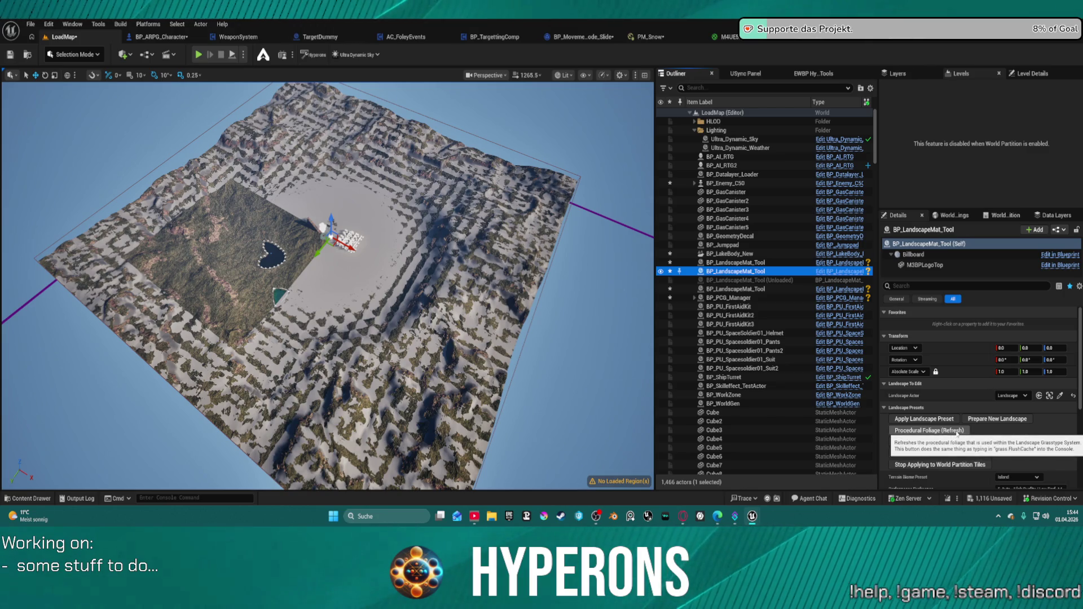
# Step: Delete the three duplicate BP_LandscapeMat_Tool copies
pyautogui.press('Delete')
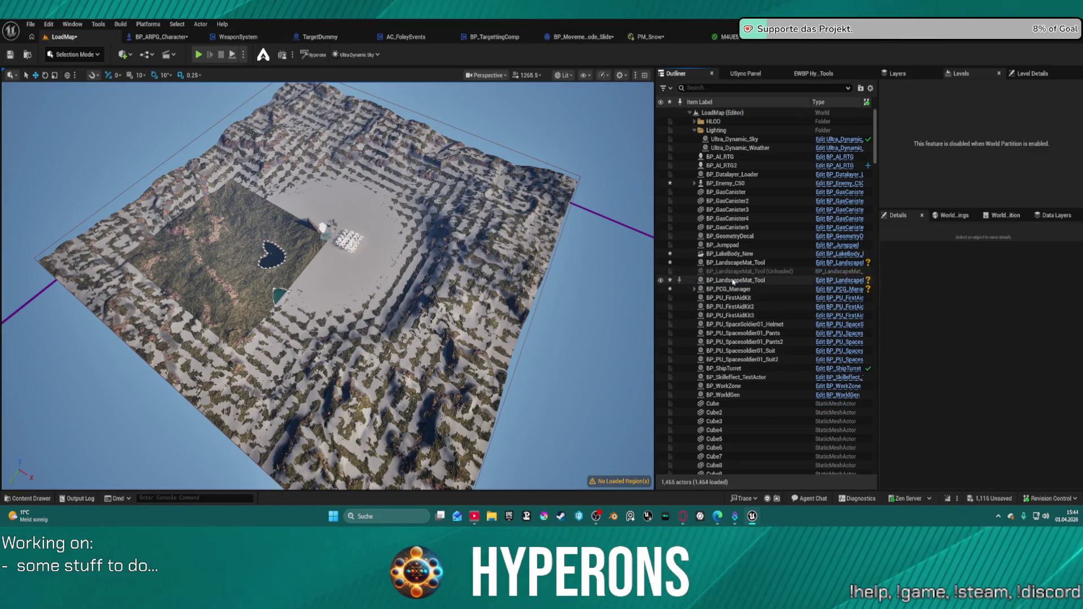
pyautogui.click(731, 263)
pyautogui.press('Delete')
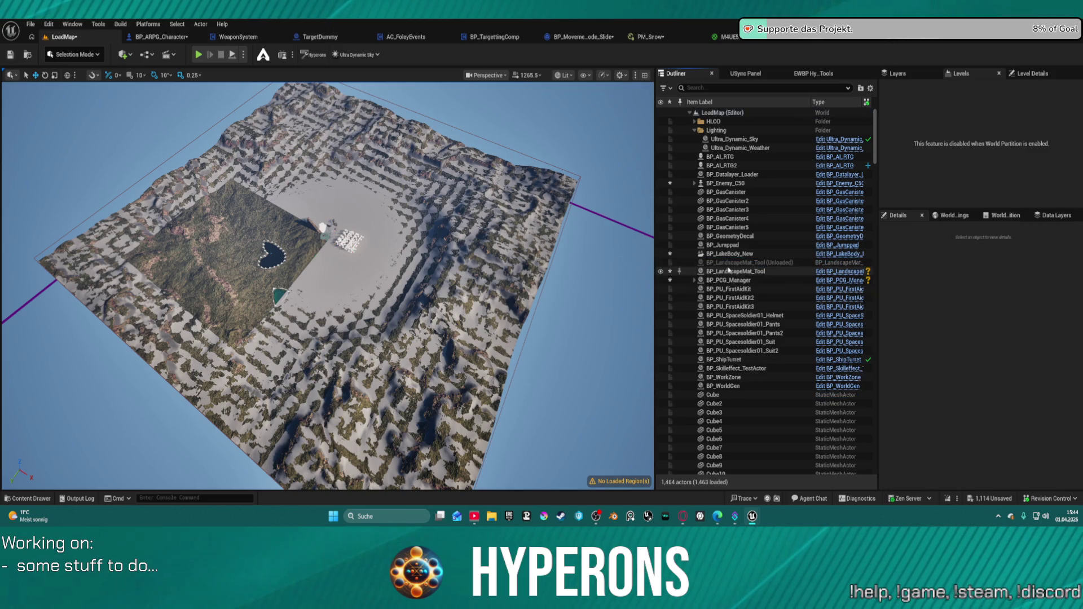
pyautogui.click(728, 271)
pyautogui.press('Delete')
# Step: Load the unloaded BP_LandscapeMat_Tool and run Procedural Foliage (Refresh)
pyautogui.click(691, 263)
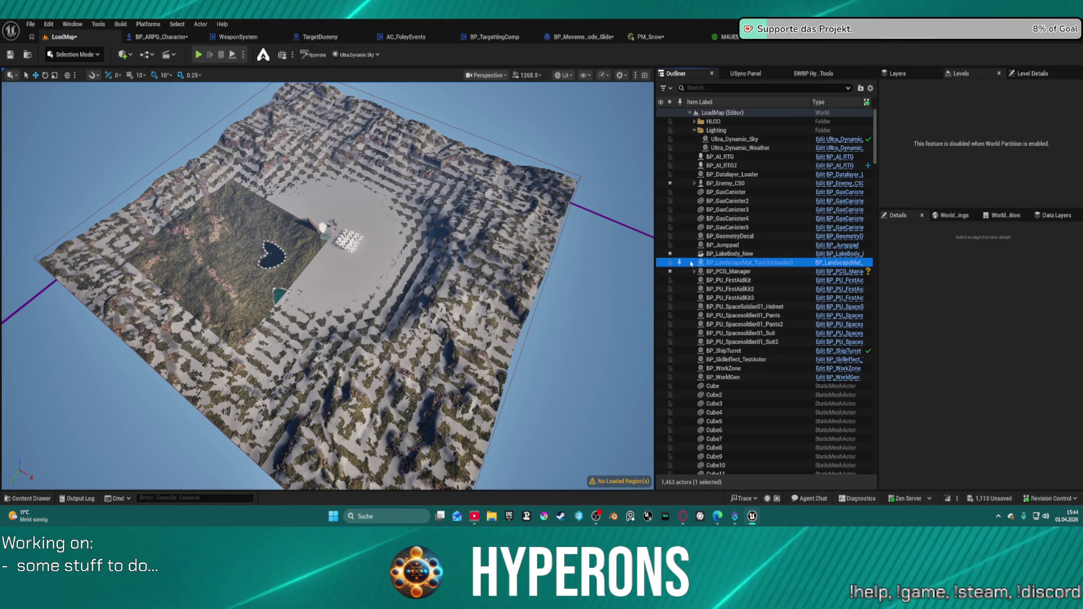
pyautogui.doubleClick(692, 264)
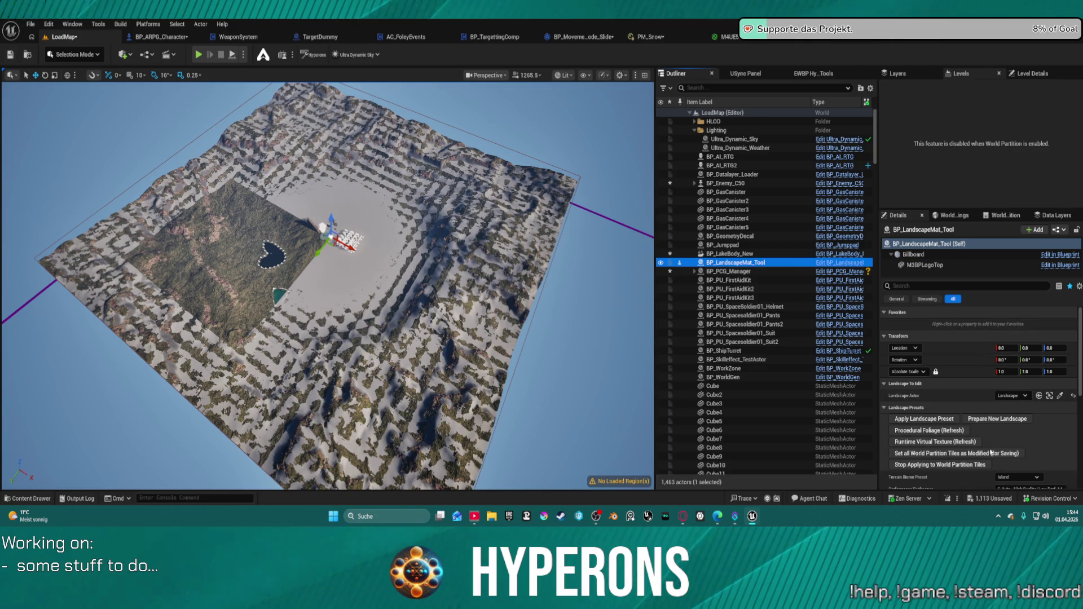
pyautogui.click(952, 431)
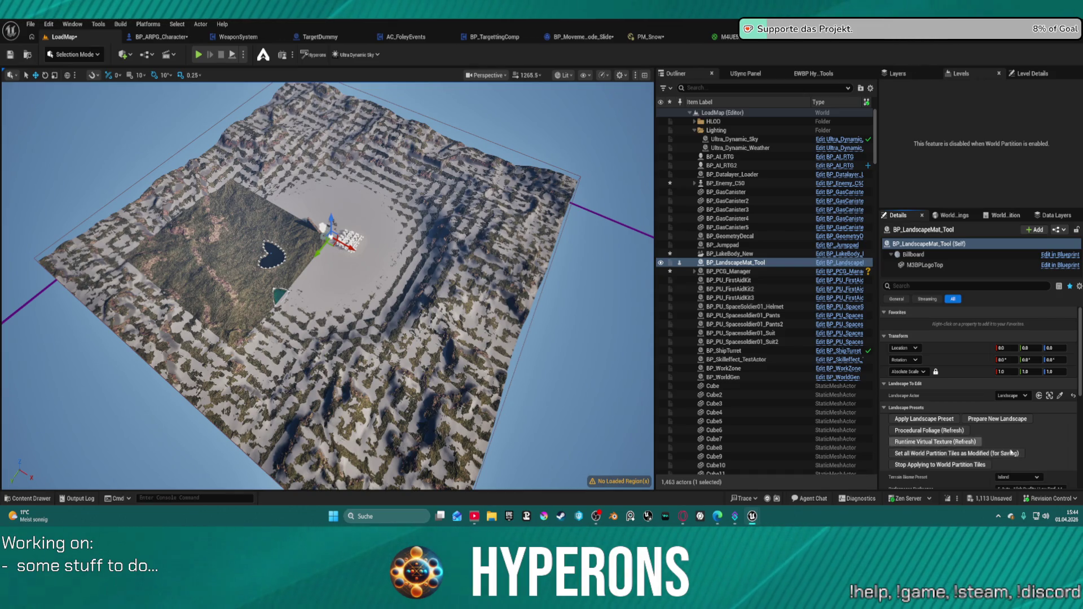
pyautogui.click(925, 457)
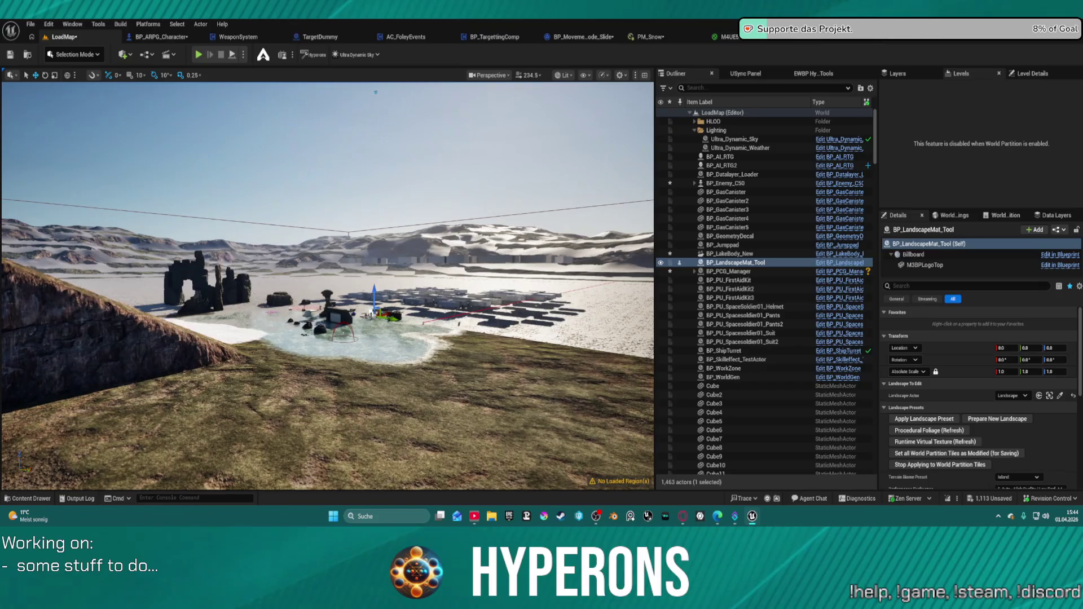
# Step: Select all actors, toggle Force Load off and back on, and frame the landscape section
pyautogui.hotkey('ctrl', 'a')
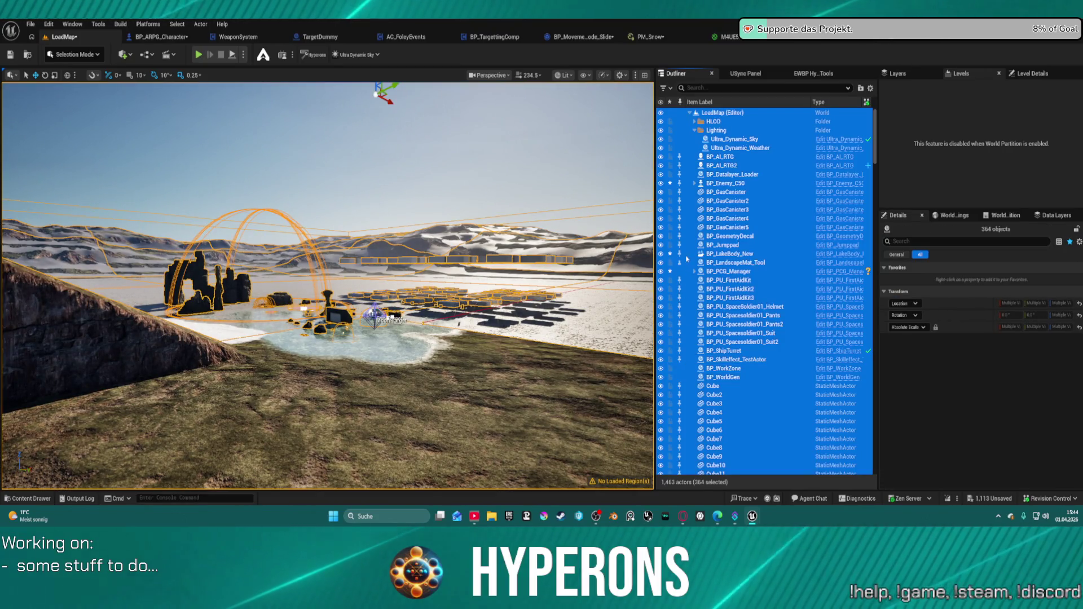
pyautogui.scroll(-20, 679, 267)
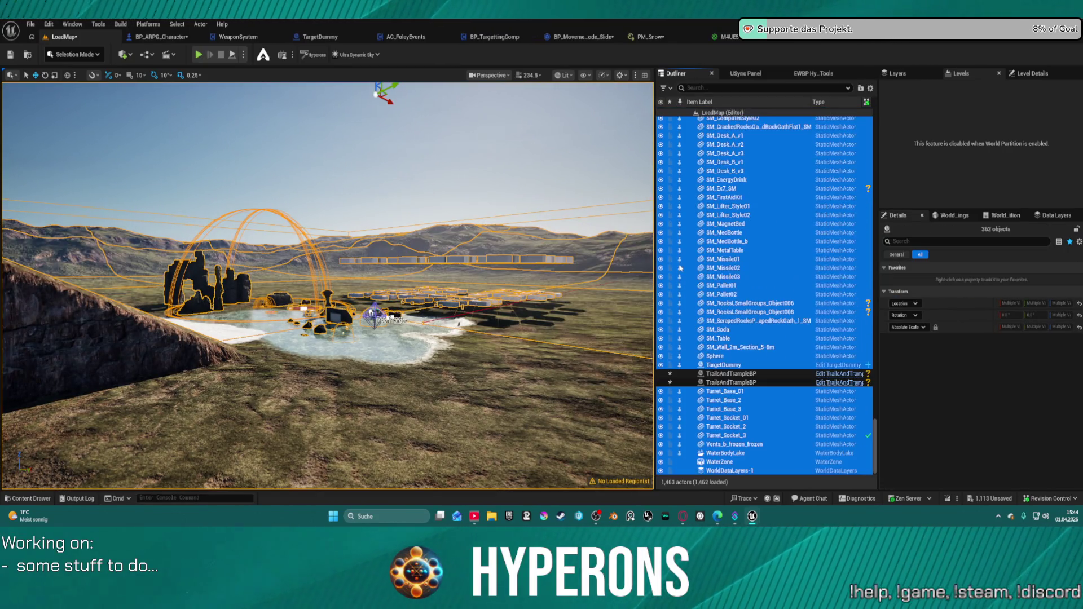
pyautogui.click(680, 267)
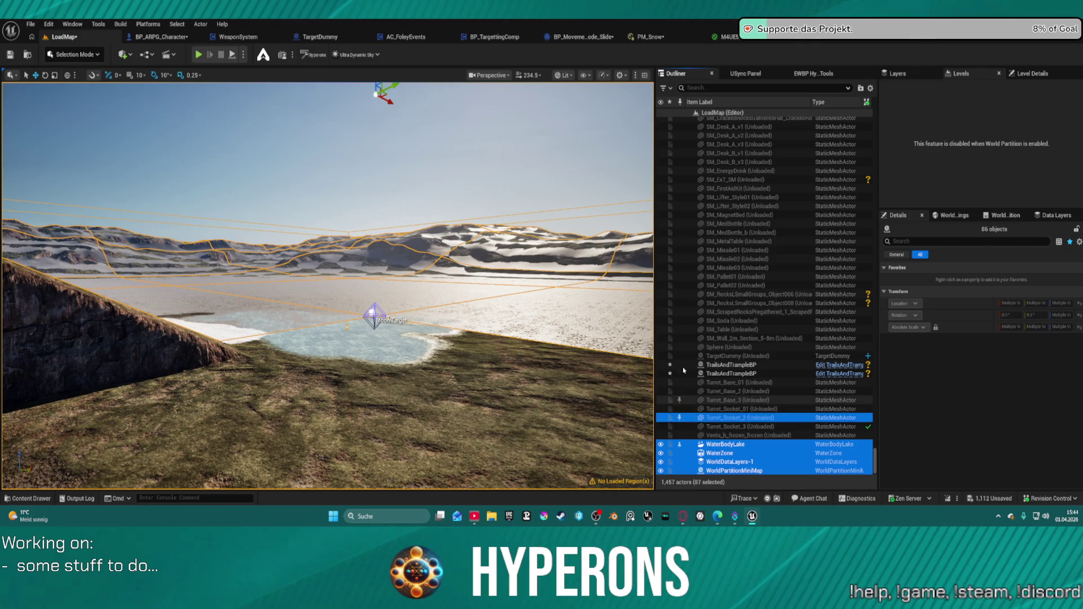
pyautogui.hotkey('ctrl', 'a')
pyautogui.click(682, 339)
pyautogui.hotkey('ctrl', 'a')
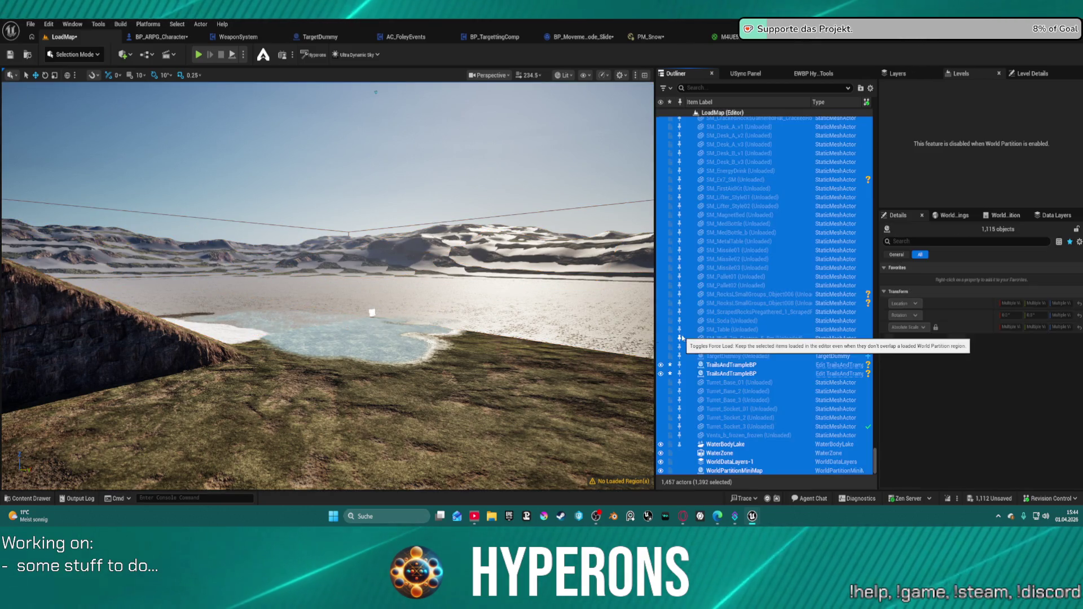
pyautogui.click(680, 340)
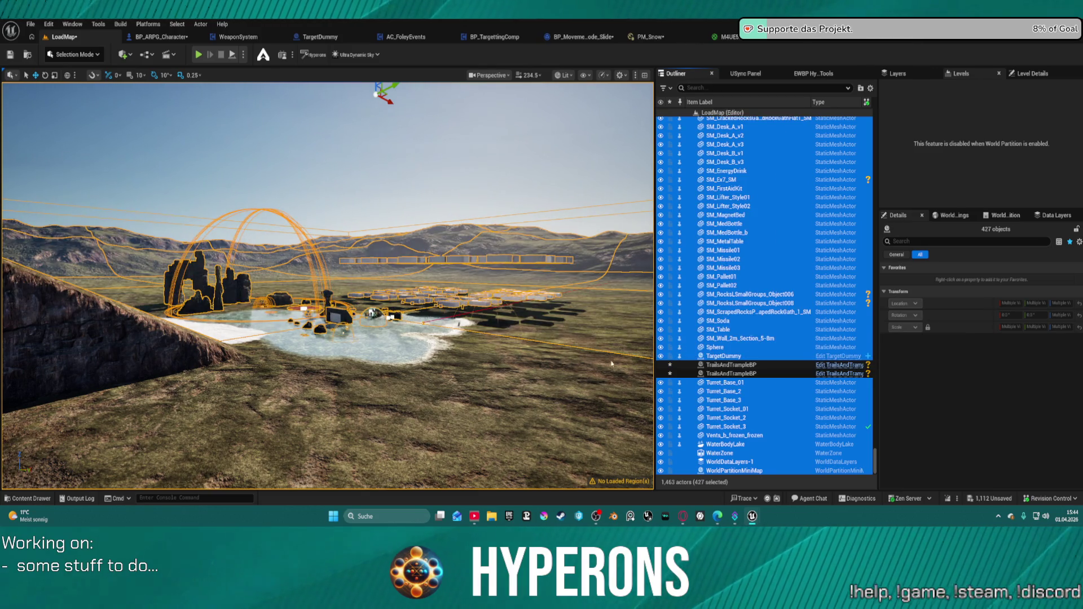
pyautogui.click(410, 394)
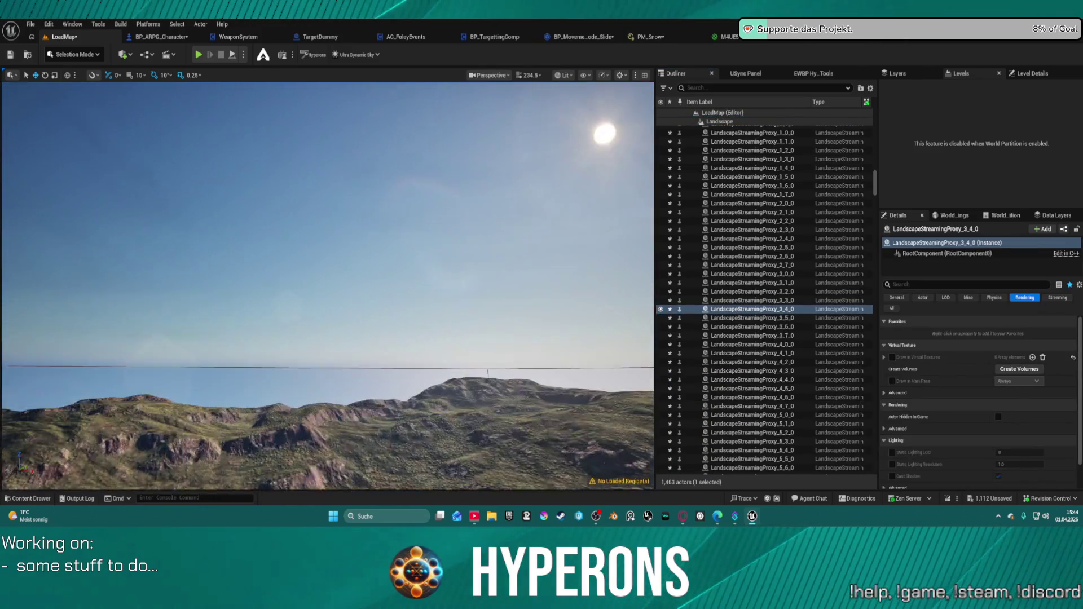
pyautogui.press('f')
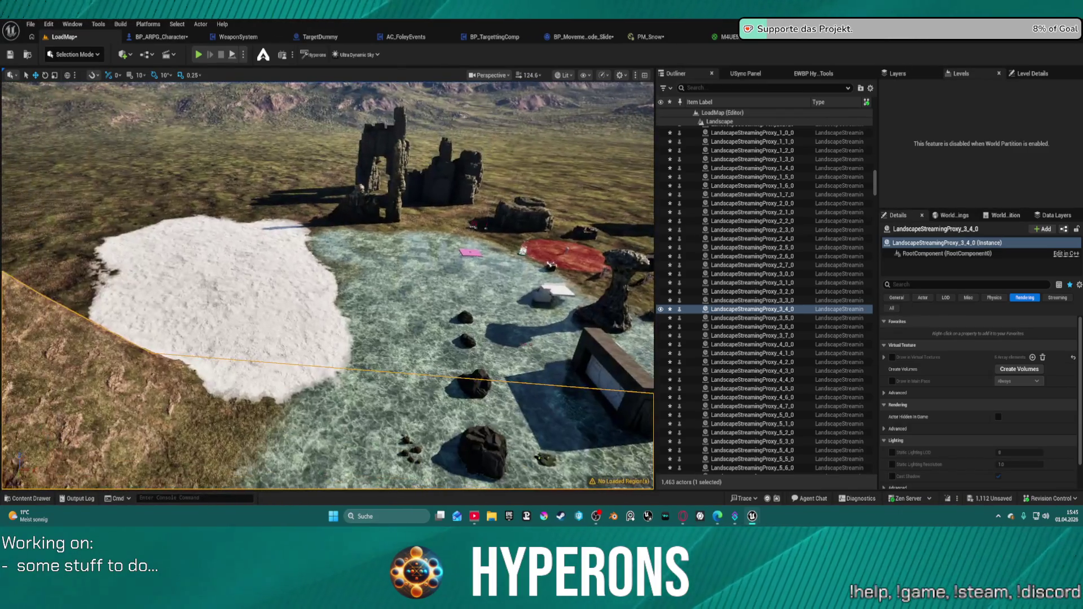
# Step: Search 'tram', delete the duplicate TrailsAndTrampleBP, and review the remaining one's settings
pyautogui.click(812, 74)
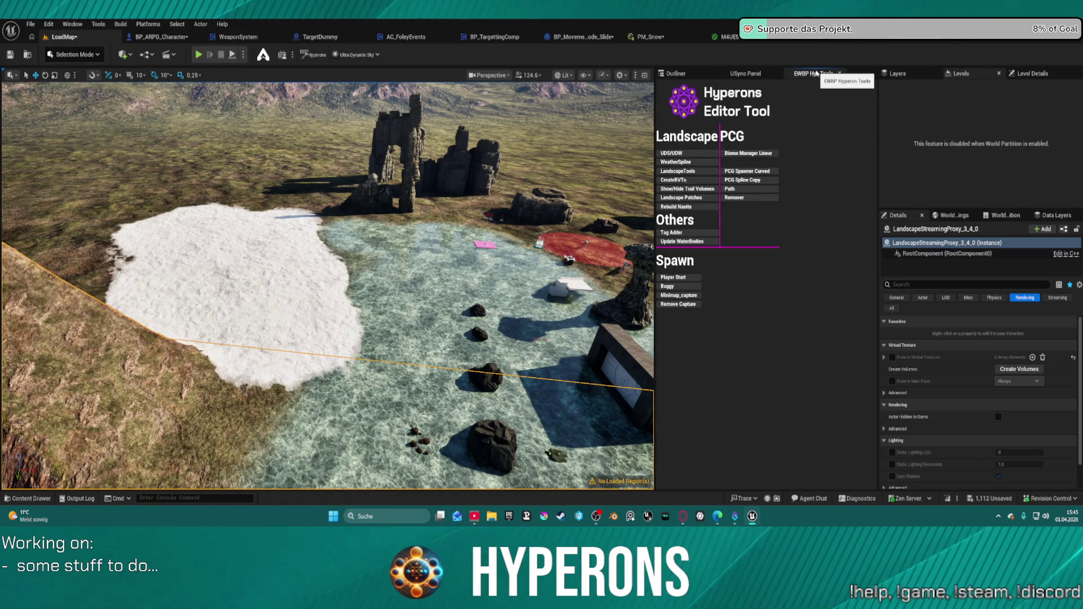
pyautogui.click(676, 75)
pyautogui.click(763, 88)
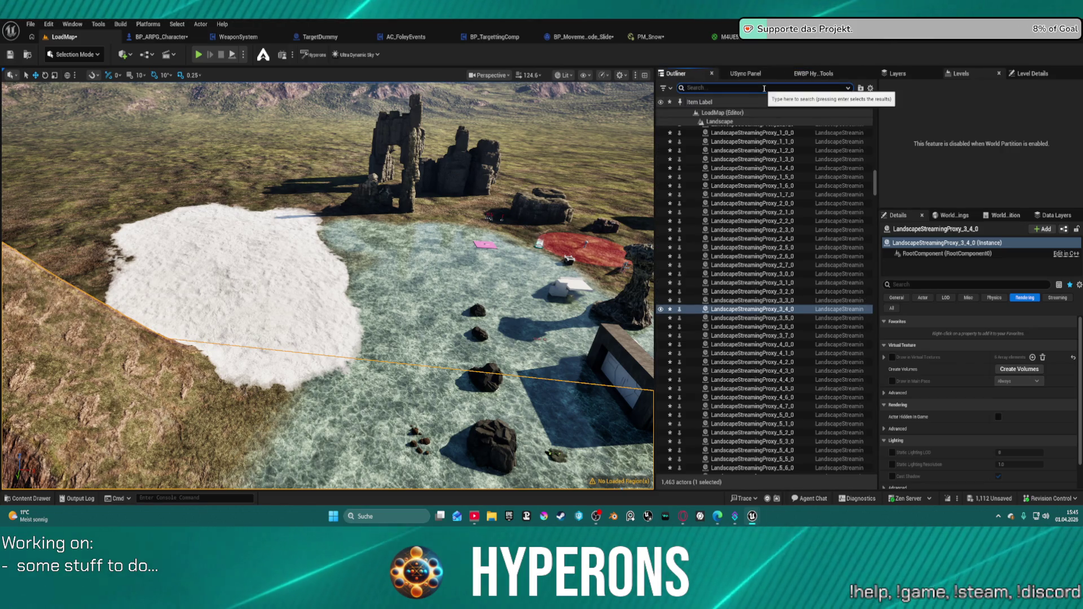
pyautogui.write('tram')
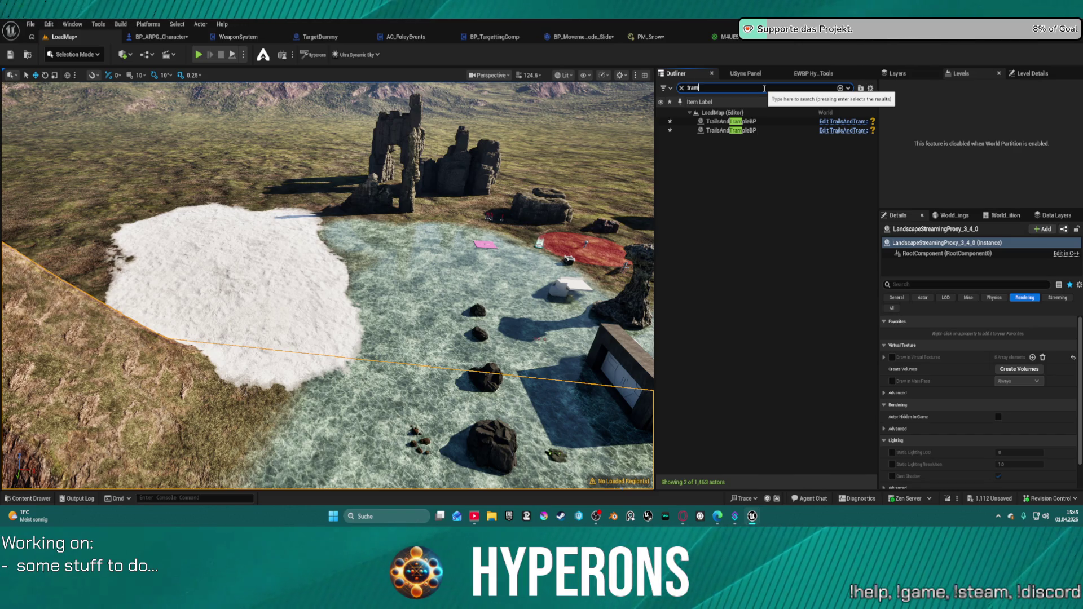
pyautogui.click(743, 131)
pyautogui.press('Delete')
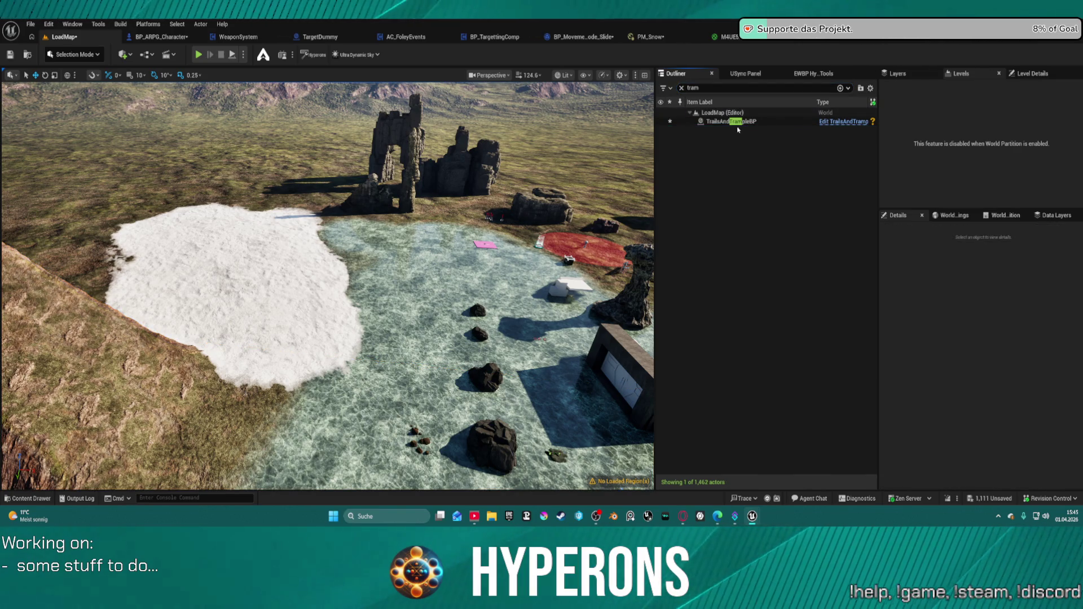
pyautogui.click(751, 121)
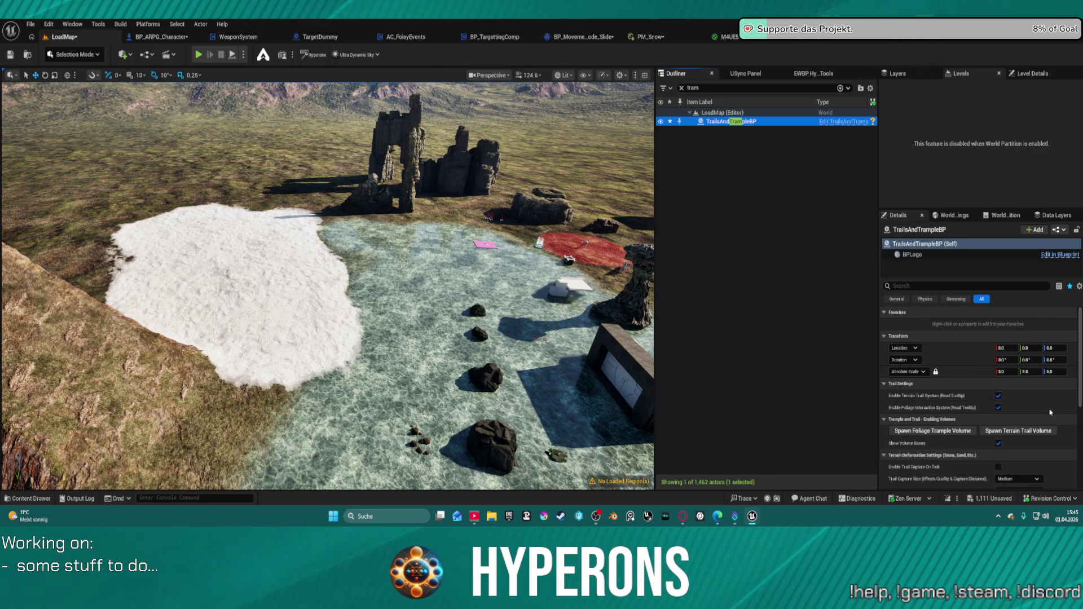
pyautogui.scroll(-3, 1050, 413)
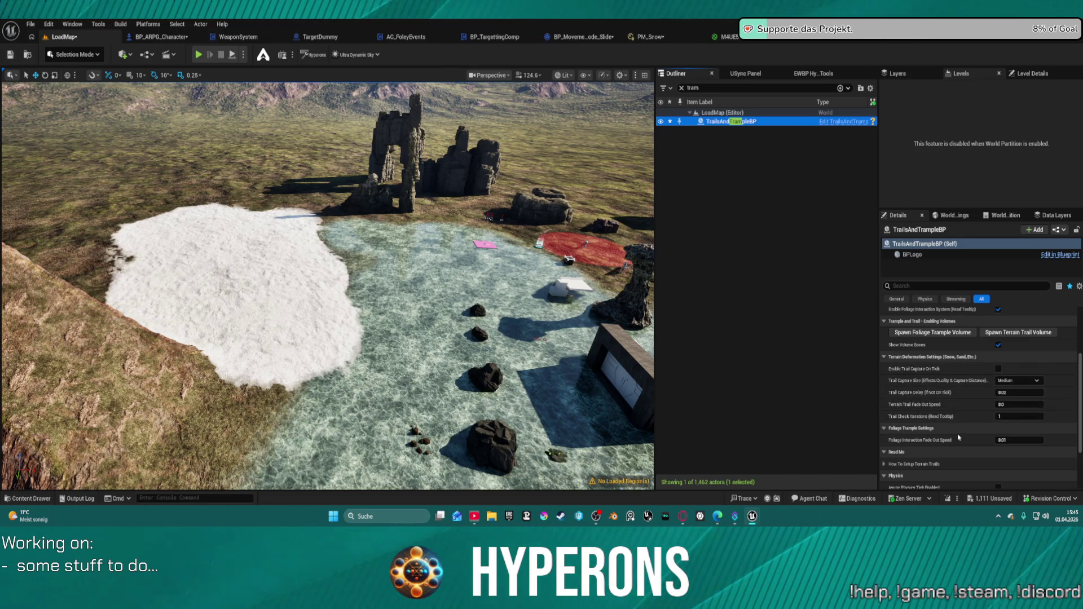
pyautogui.scroll(-1, 966, 444)
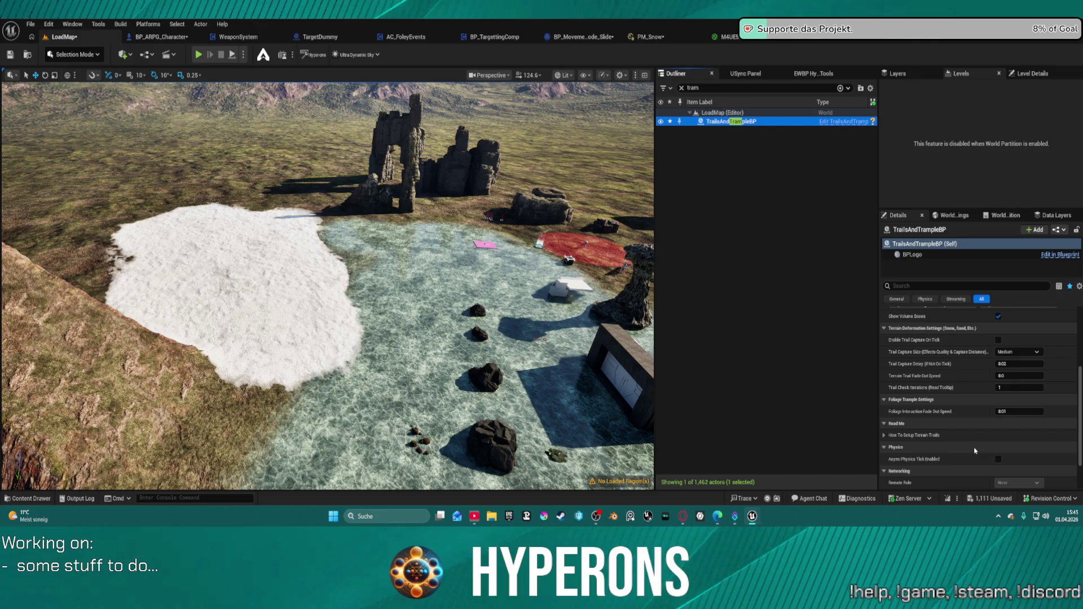
pyautogui.scroll(3, 975, 450)
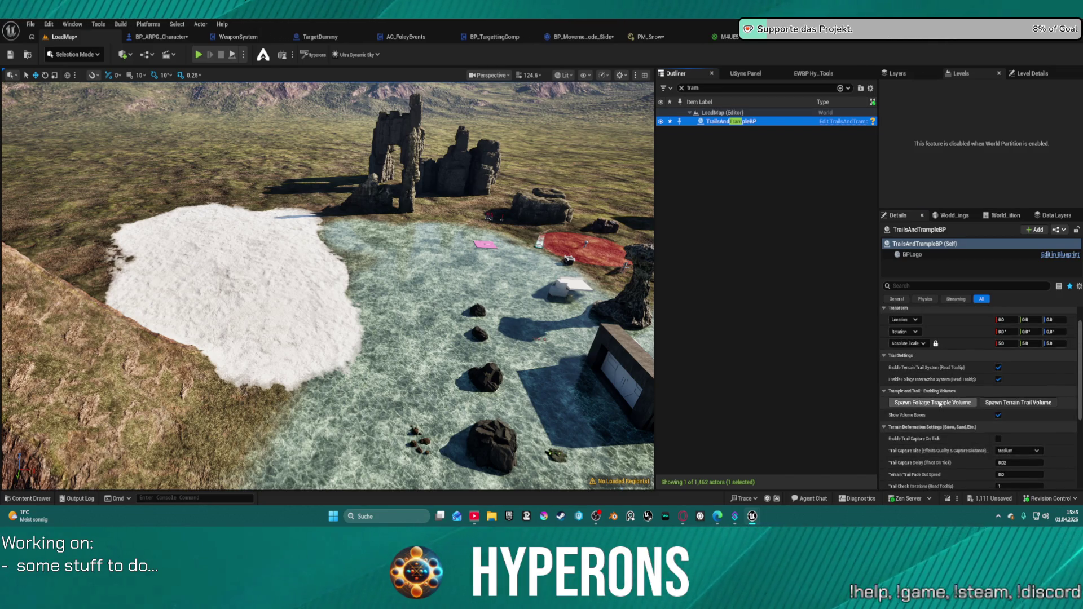
# Step: Spawn a new FoliageTrampleVolume from TrailsAndTrampleBP, frame it, and filter the Outliner by 'volu'
pyautogui.click(940, 404)
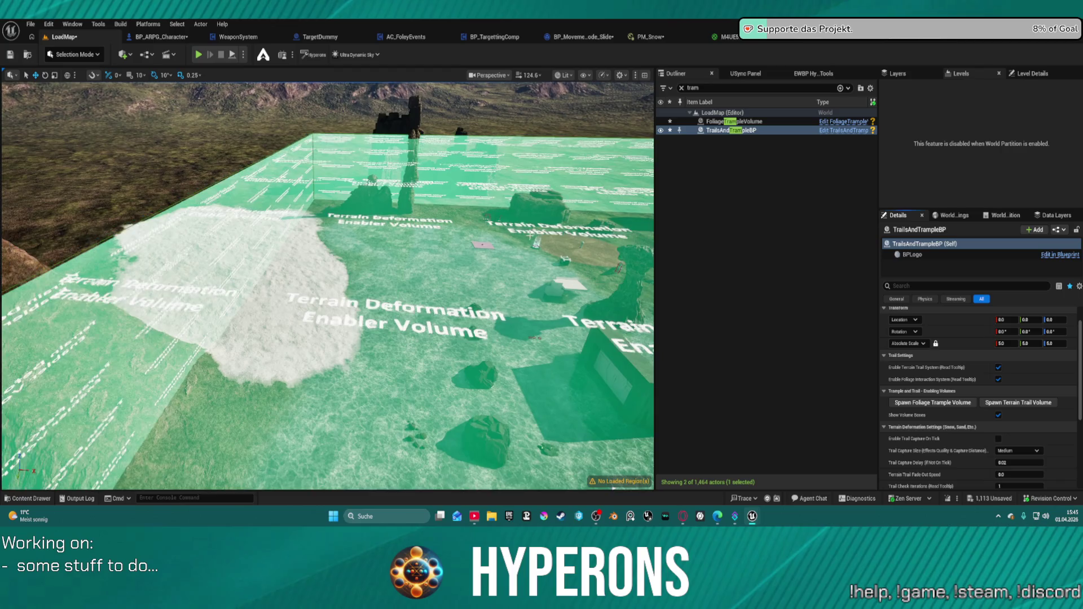
pyautogui.doubleClick(743, 130)
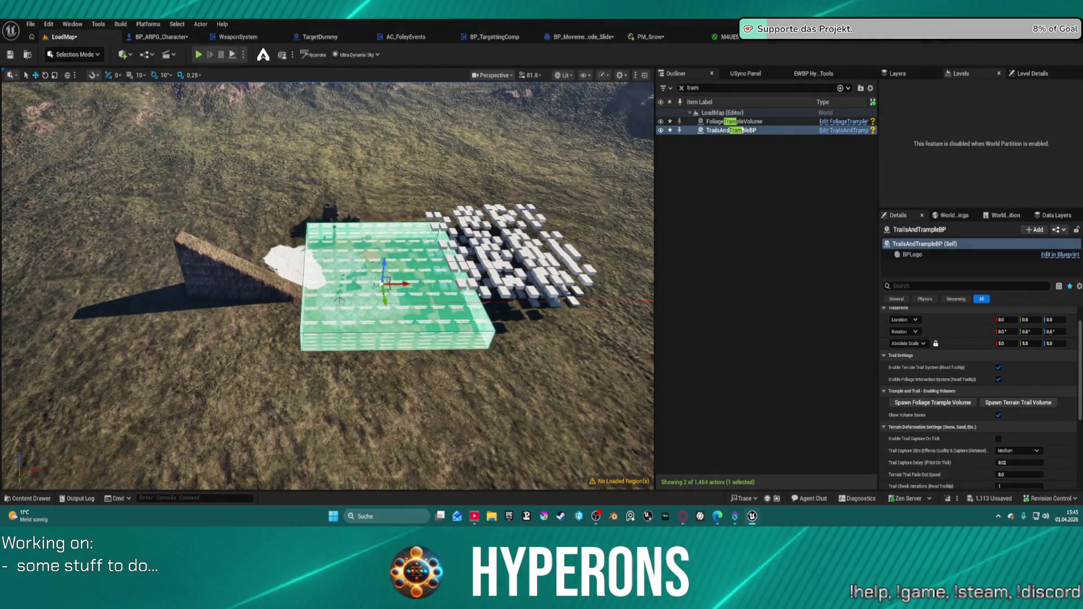
pyautogui.click(728, 121)
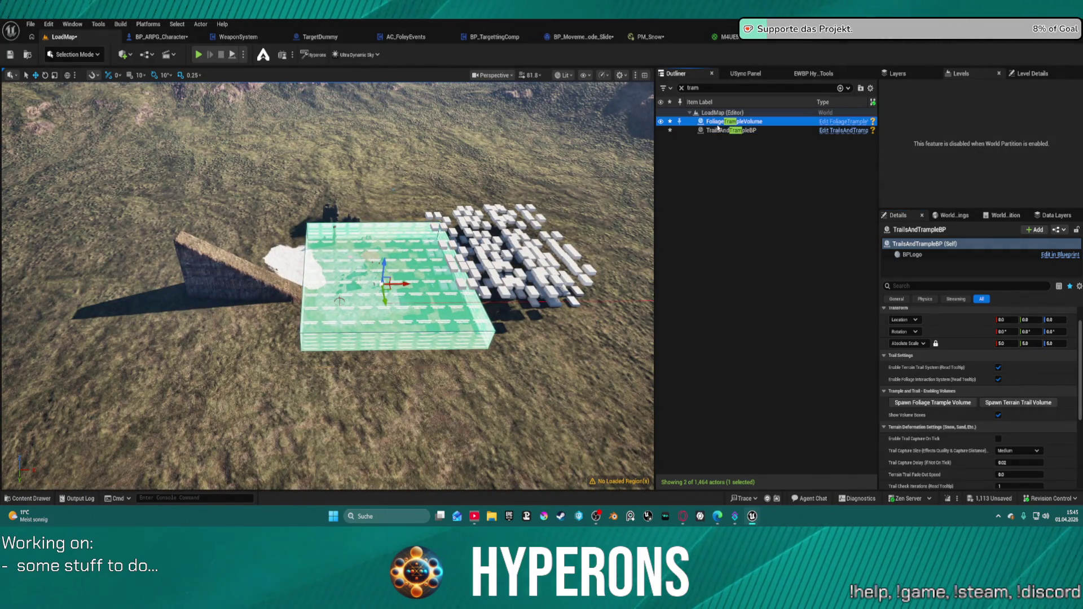
pyautogui.click(681, 88)
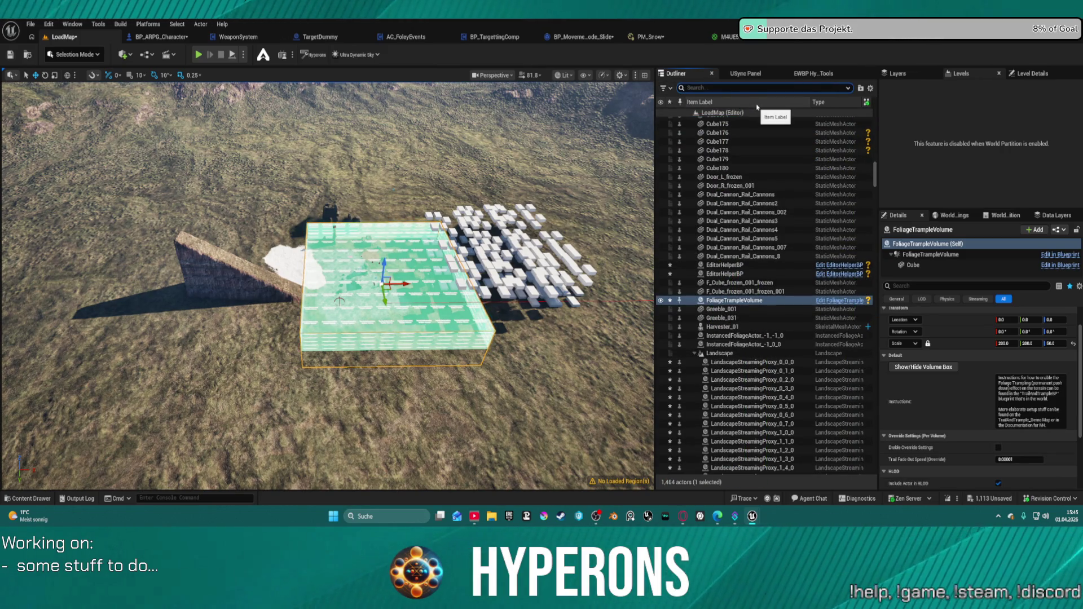
pyautogui.write('volu')
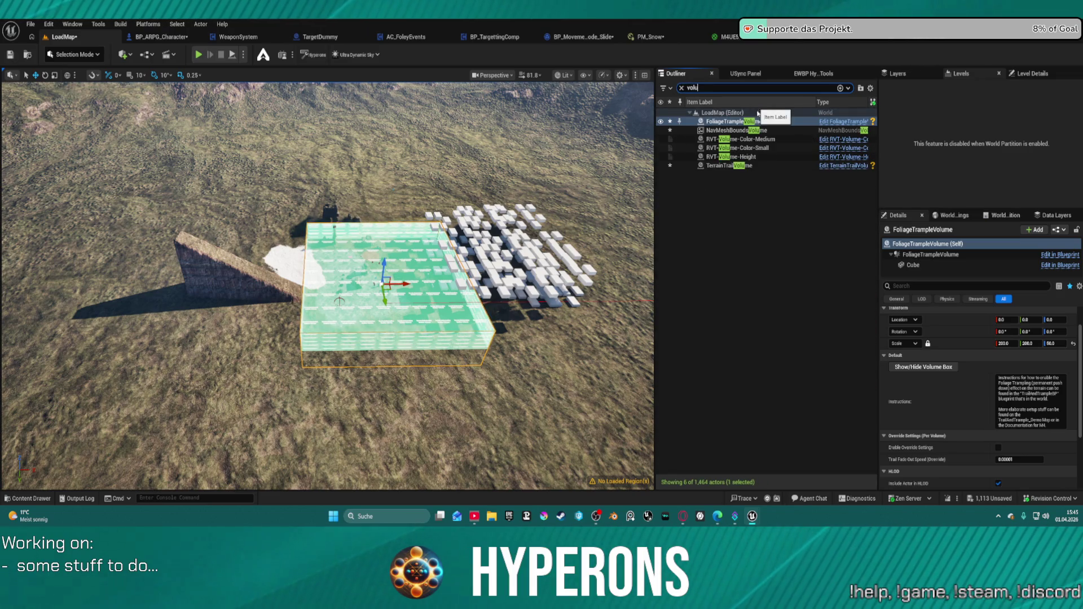
# Step: Select the new FoliageTrampleVolume and TerrainTrailVolume and switch to the scale tool
pyautogui.keyDown('shift'); pyautogui.click(725, 168); pyautogui.keyUp('shift')
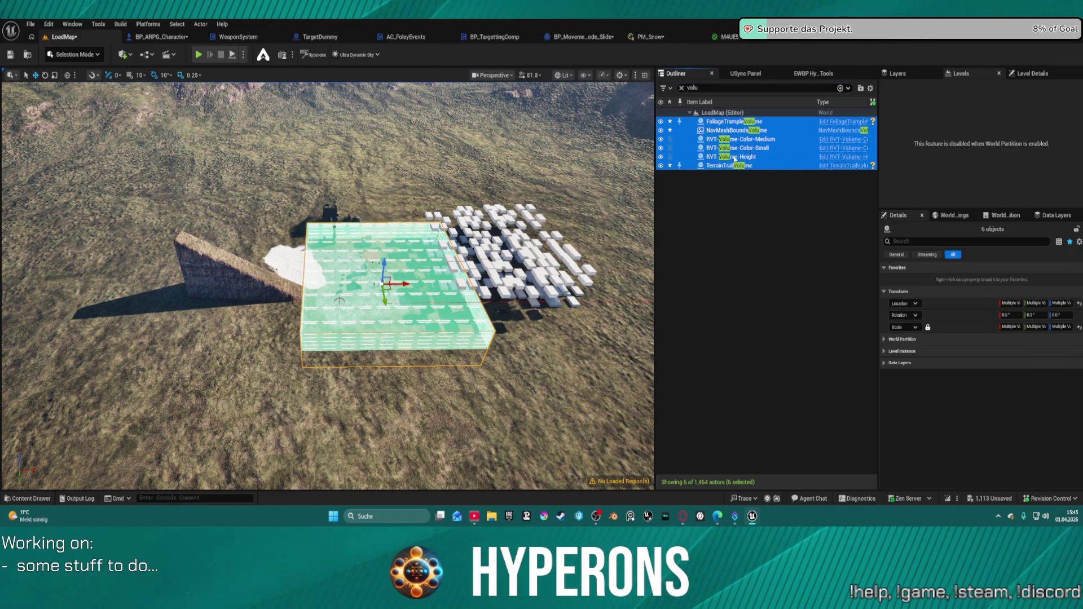
pyautogui.click(728, 165)
pyautogui.keyDown('ctrl'); pyautogui.click(728, 122); pyautogui.keyUp('ctrl')
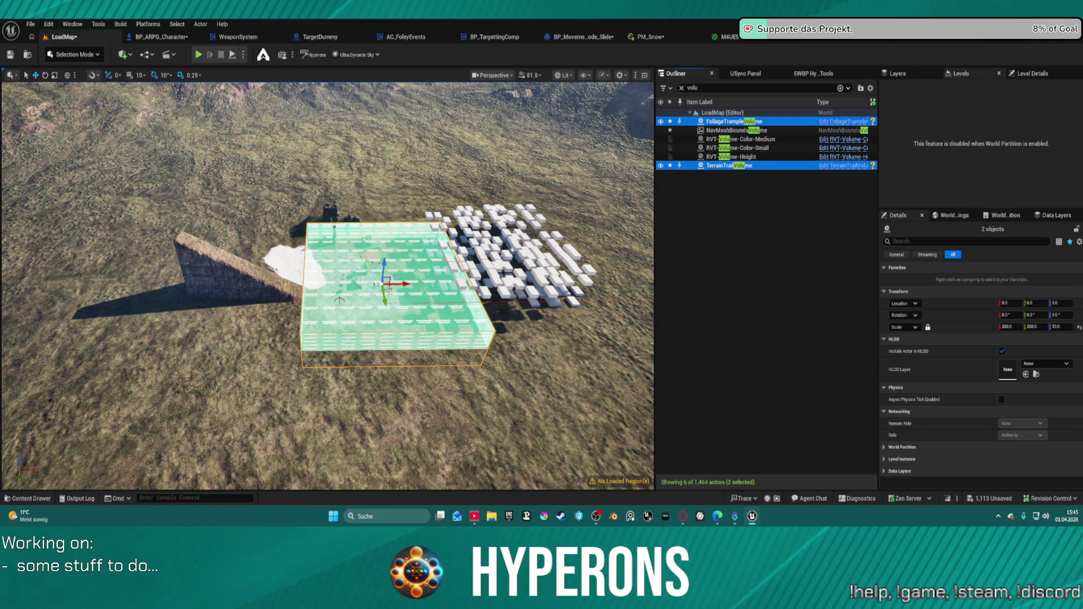
pyautogui.press('e')
pyautogui.press('r')
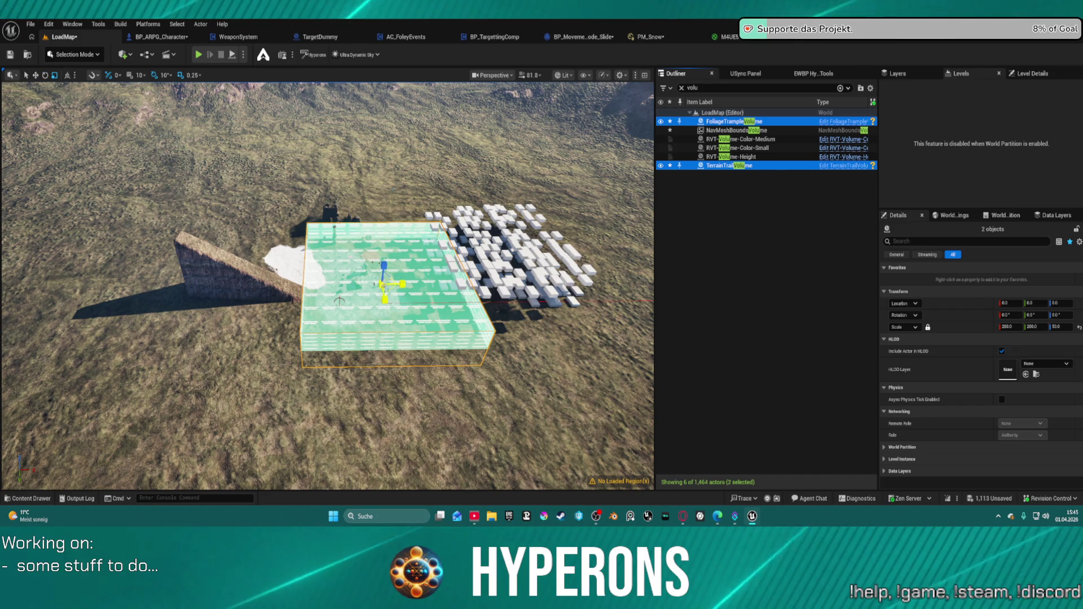
# Step: Scale both volumes to 8000 on X and Y to cover the landscape, then frame them
pyautogui.click(388, 289)
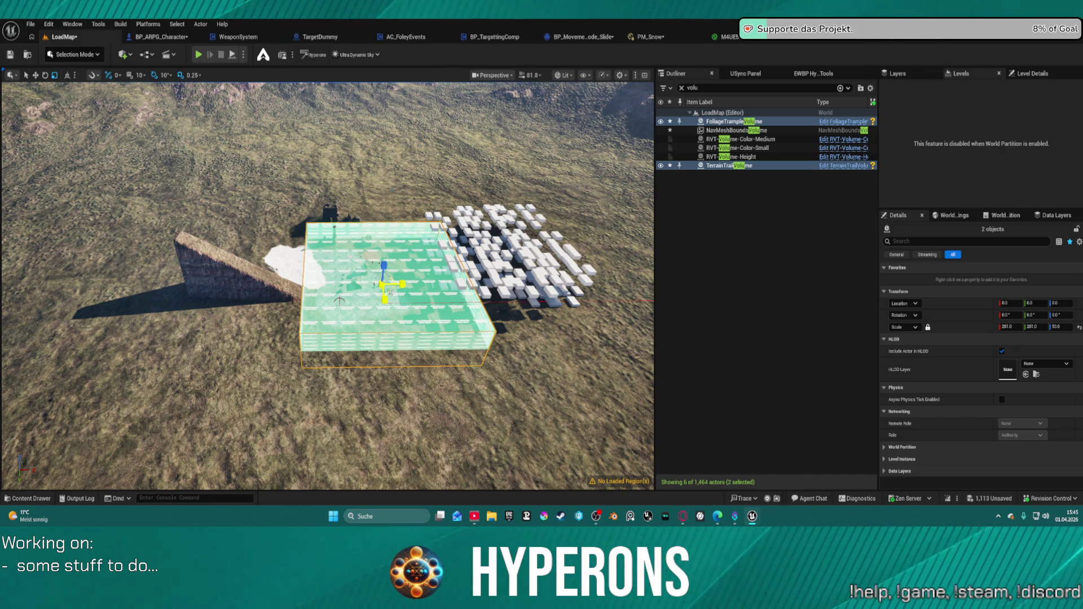
pyautogui.moveTo(385, 284); pyautogui.dragTo(480, 277)
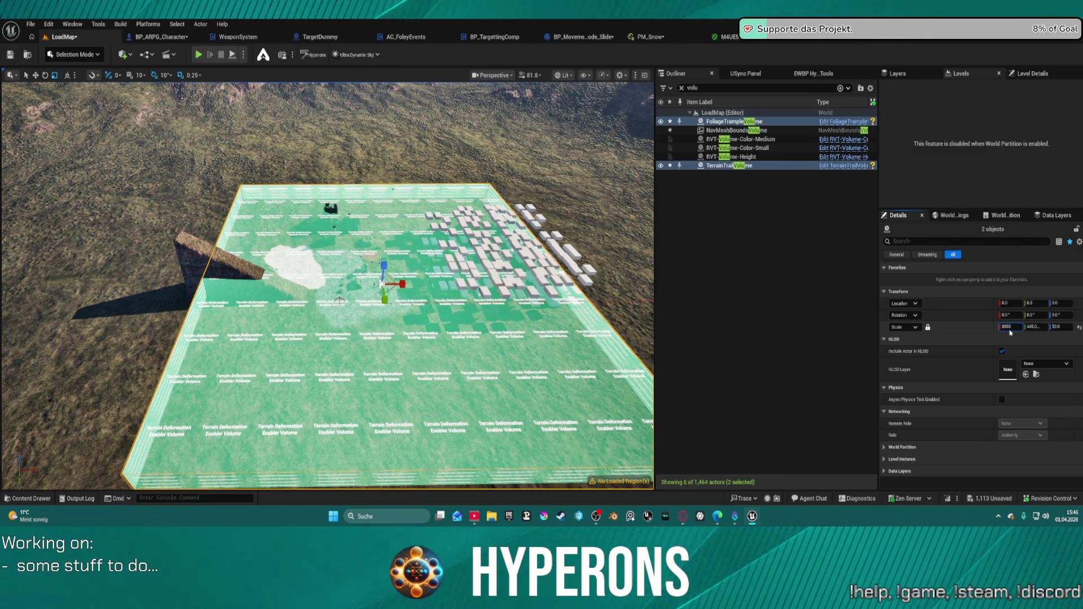
pyautogui.press('Return')
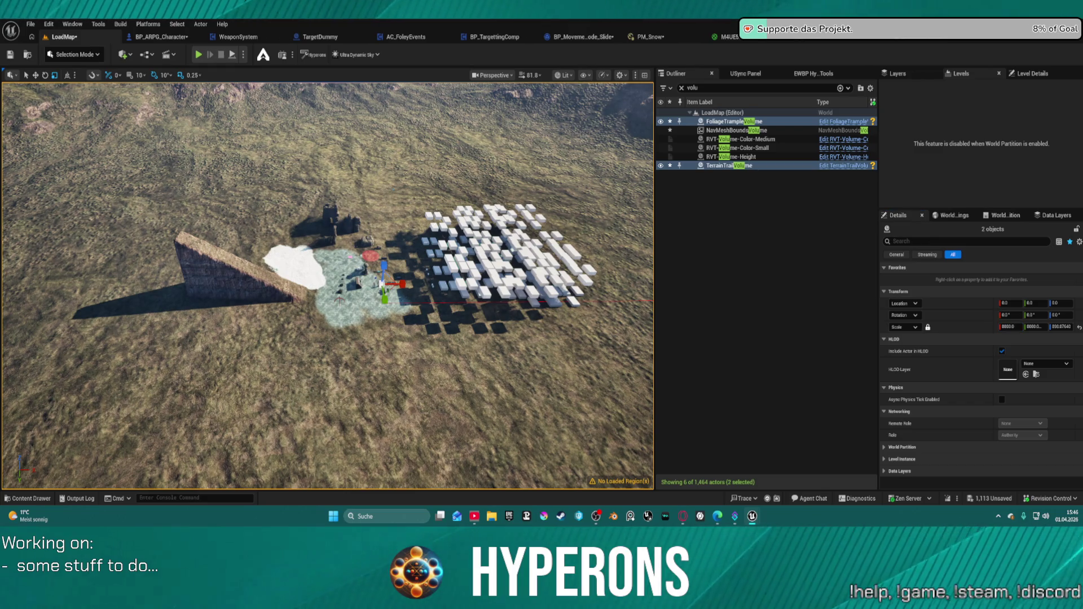
pyautogui.press('f')
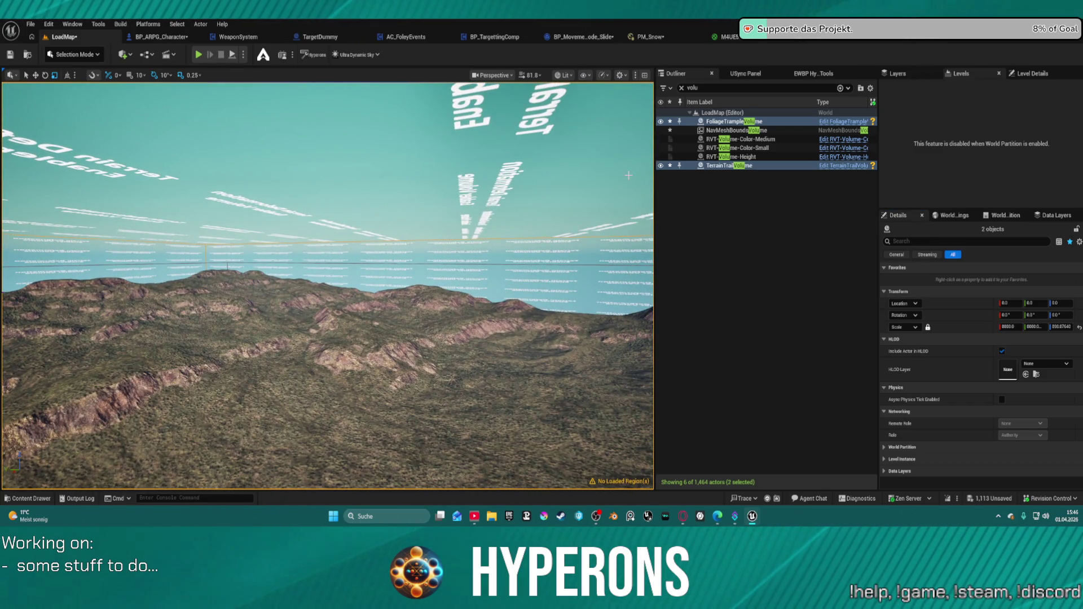
pyautogui.press('f')
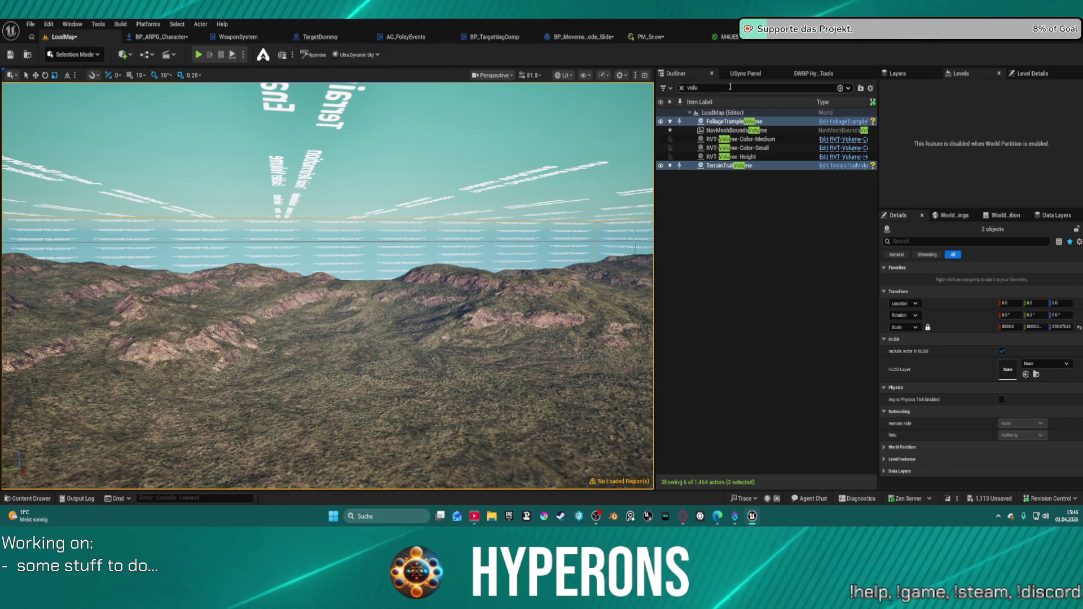
pyautogui.click(803, 74)
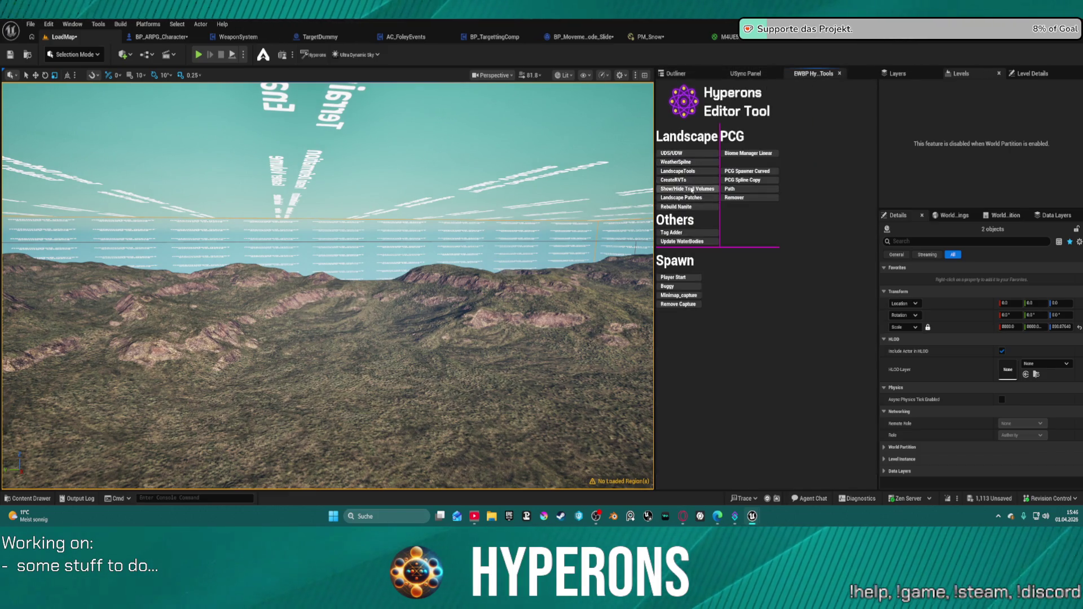